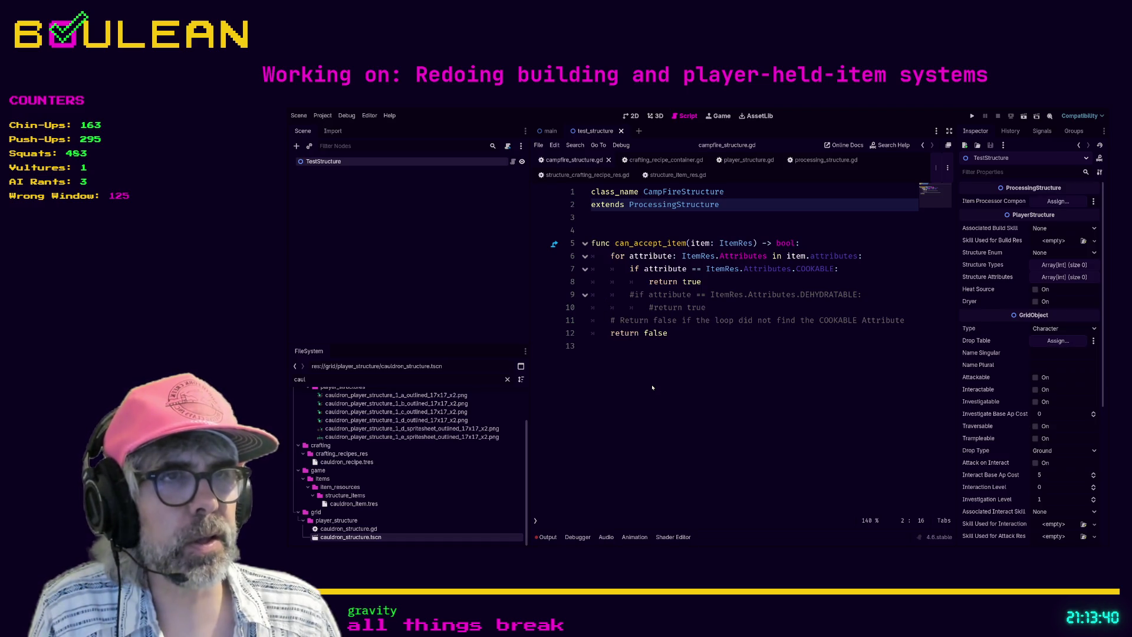
Clear the 'caul' filter from the FileSystem search so the full project tree shows.
{"action": "left_click", "coordinate": [694, 353]}
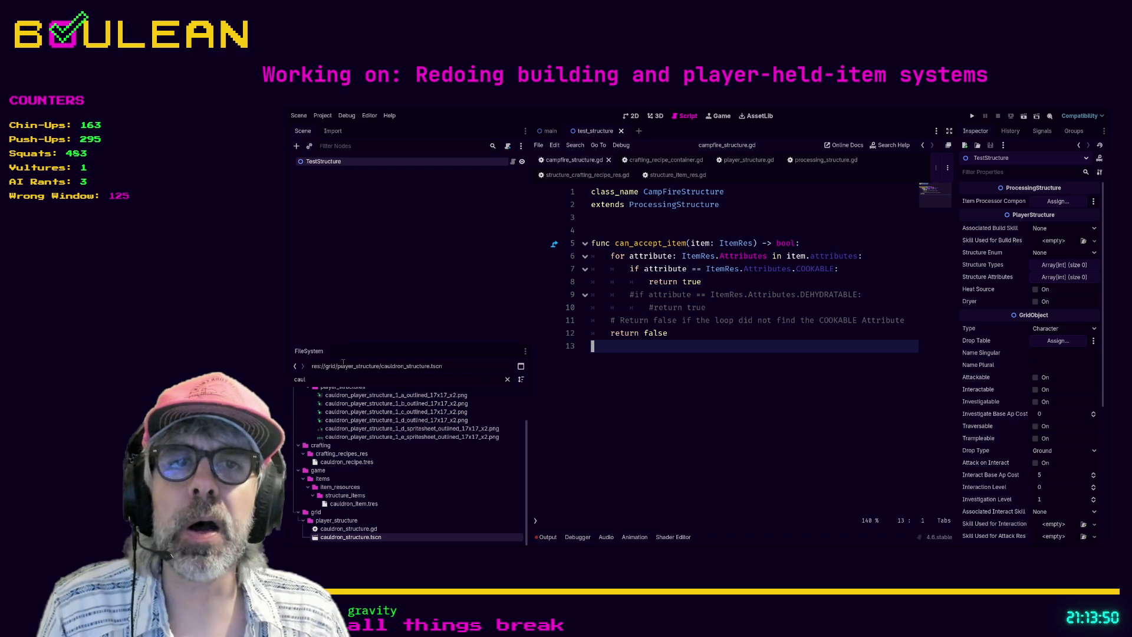
{"action": "left_click", "coordinate": [355, 382]}
{"action": "key", "text": "BackSpace"}
{"action": "key", "text": "BackSpace"}
{"action": "key", "text": "BackSpace"}
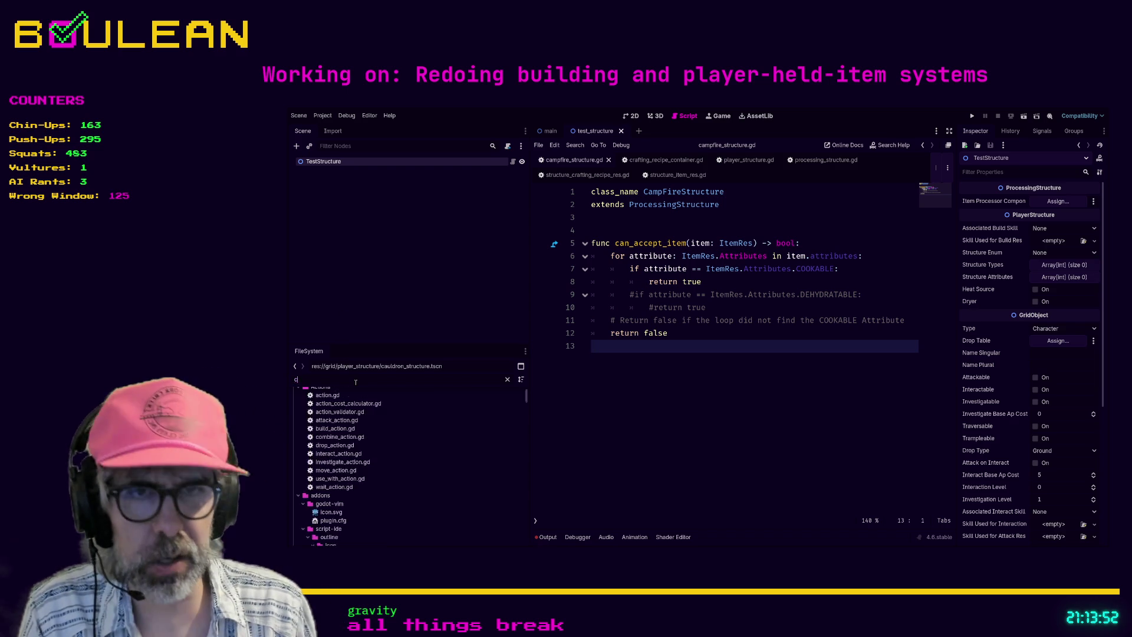
Filter FileSystem by 'campfire' and rename the campfire recipe and item resources with an 'old_' prefix.
{"action": "type", "text": "ampfire"}
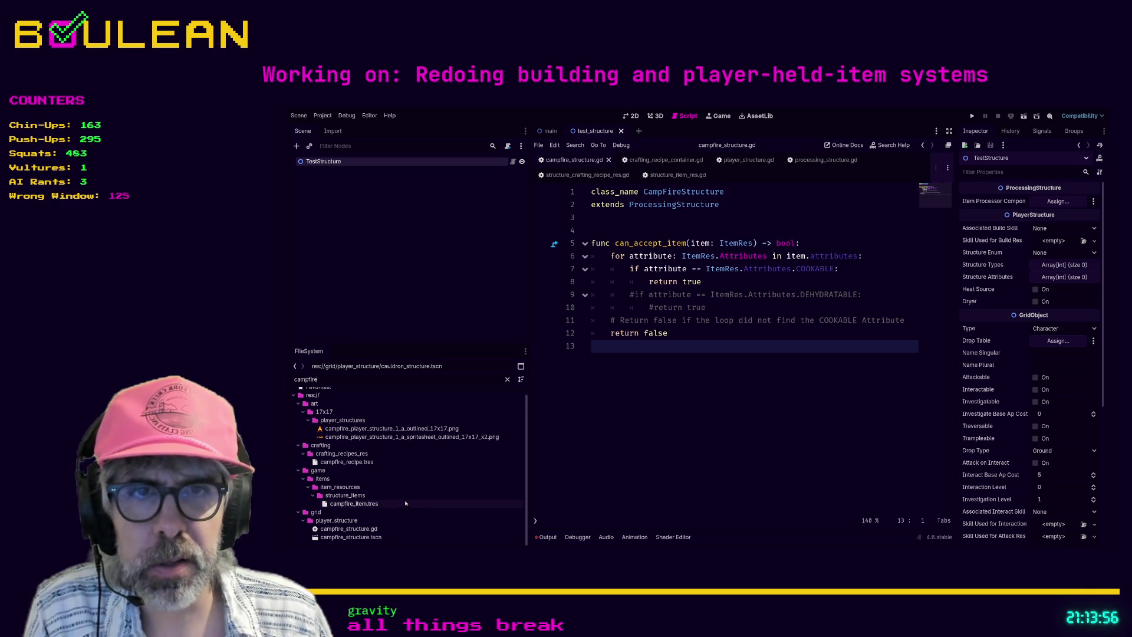
{"action": "left_click", "coordinate": [407, 462]}
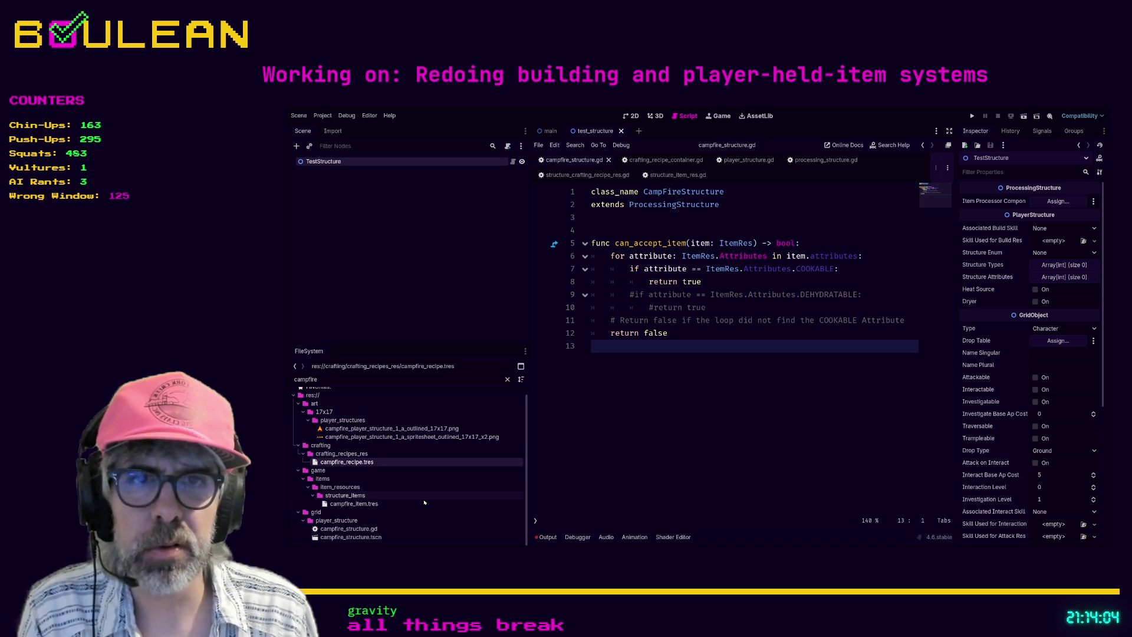
{"action": "left_click", "coordinate": [338, 505]}
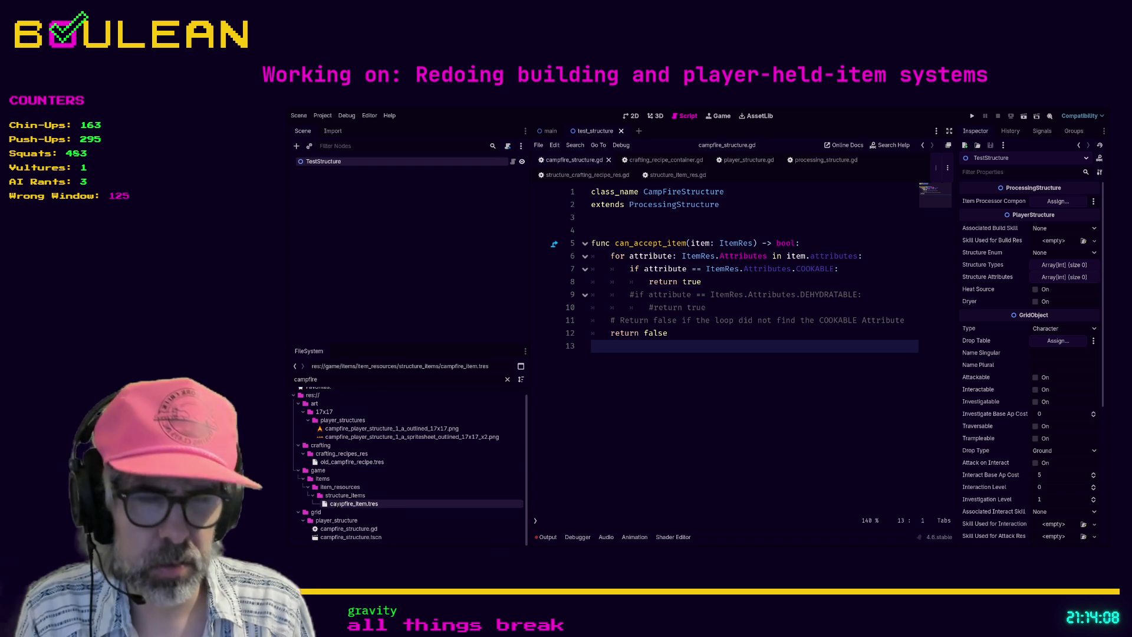
{"action": "type", "text": "old_"}
{"action": "key", "text": "Return"}
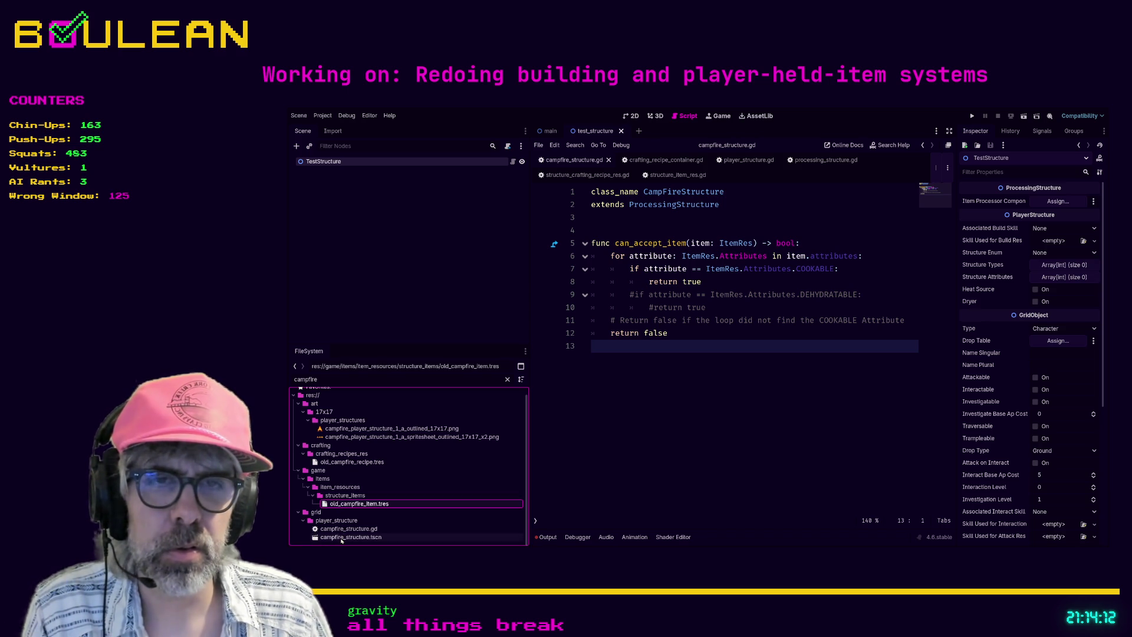
Inspect the campfire structure script and scene, then open the structure_items folder.
{"action": "left_click", "coordinate": [340, 529]}
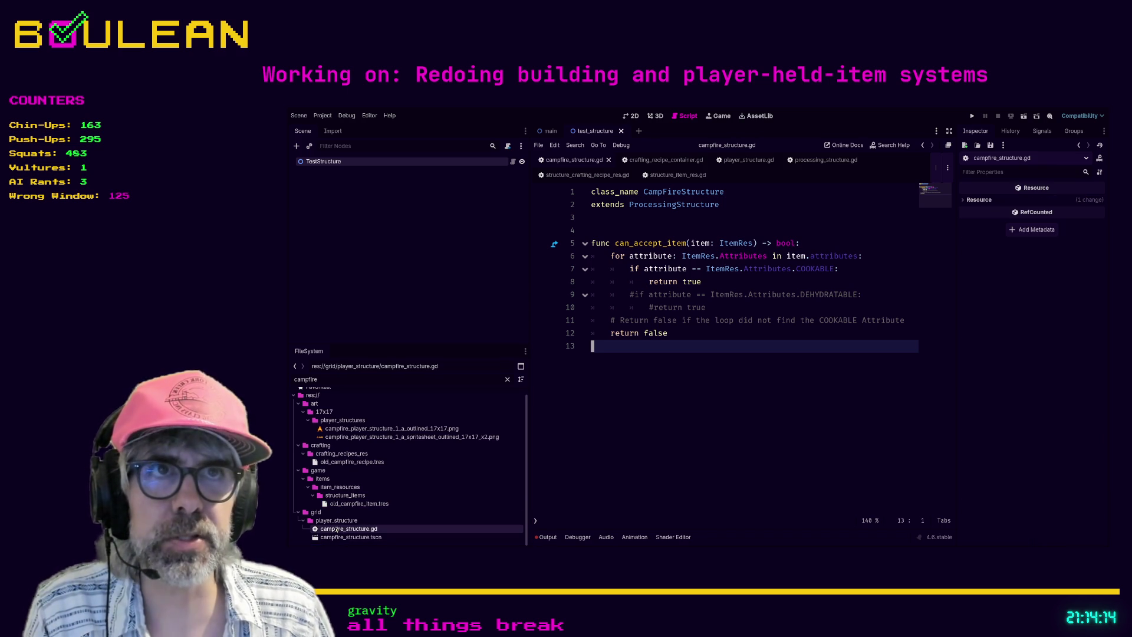
{"action": "left_click", "coordinate": [338, 537]}
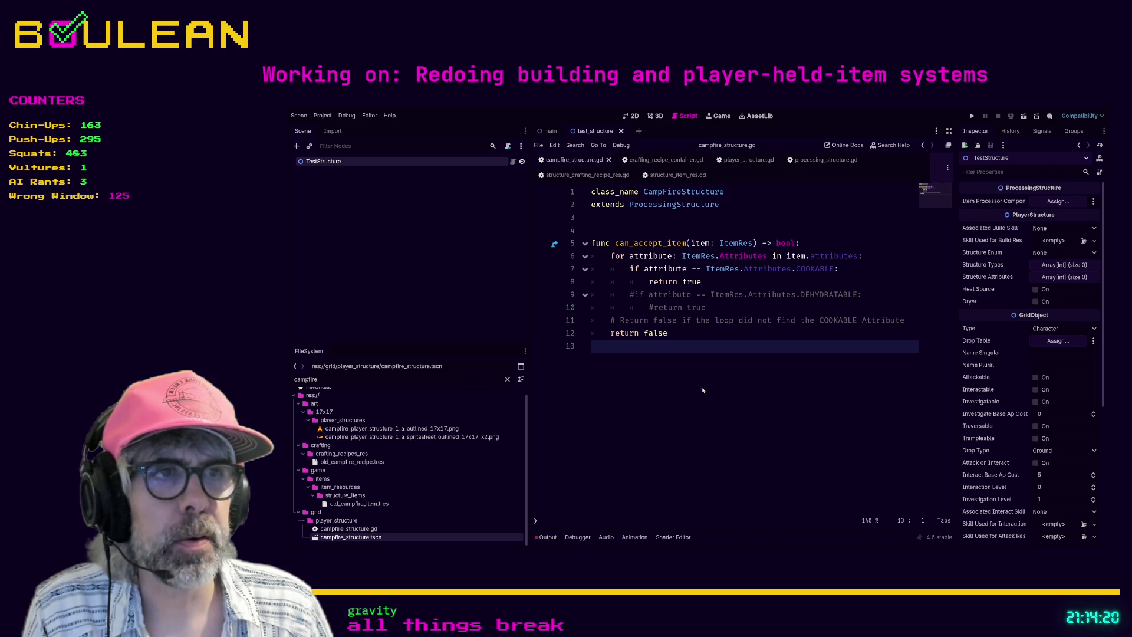
{"action": "left_click", "coordinate": [346, 497]}
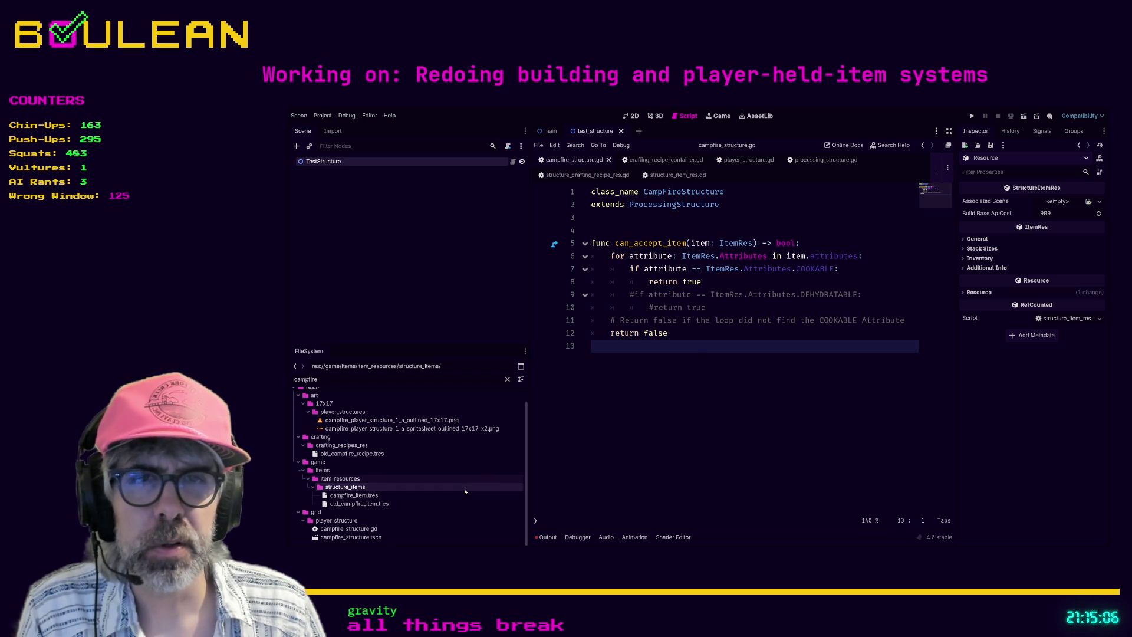
Select the crafting_recipes_res folder and inspect the campfire_structure scene's properties.
{"action": "left_click", "coordinate": [362, 447]}
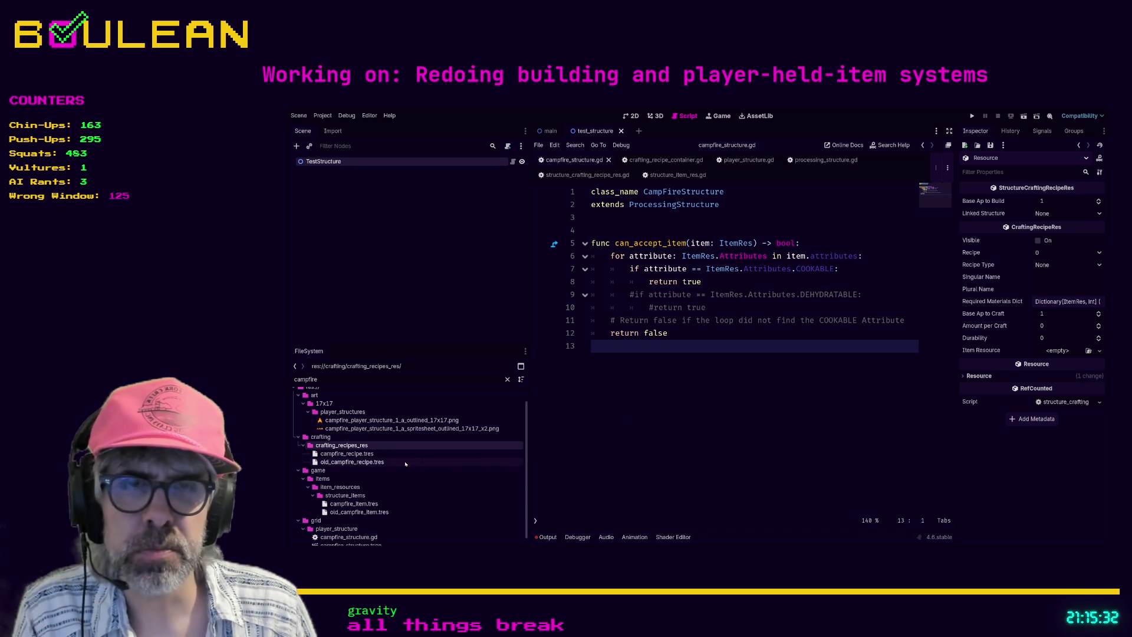
{"action": "scroll", "coordinate": [407, 466], "scroll_direction": "down", "scroll_amount": 1}
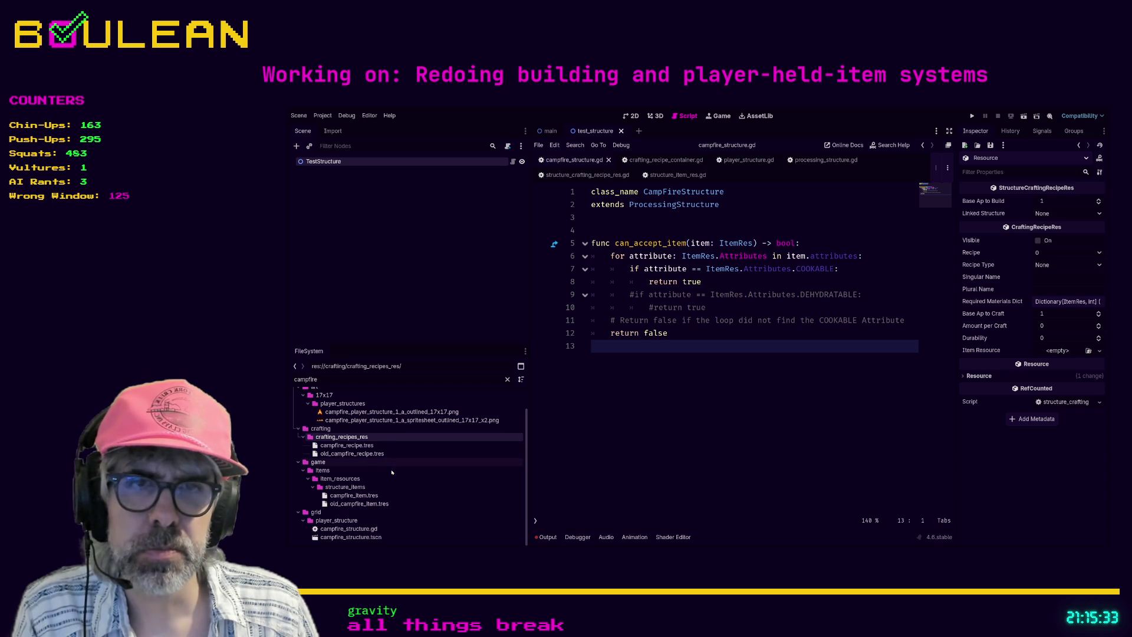
{"action": "left_click", "coordinate": [347, 537]}
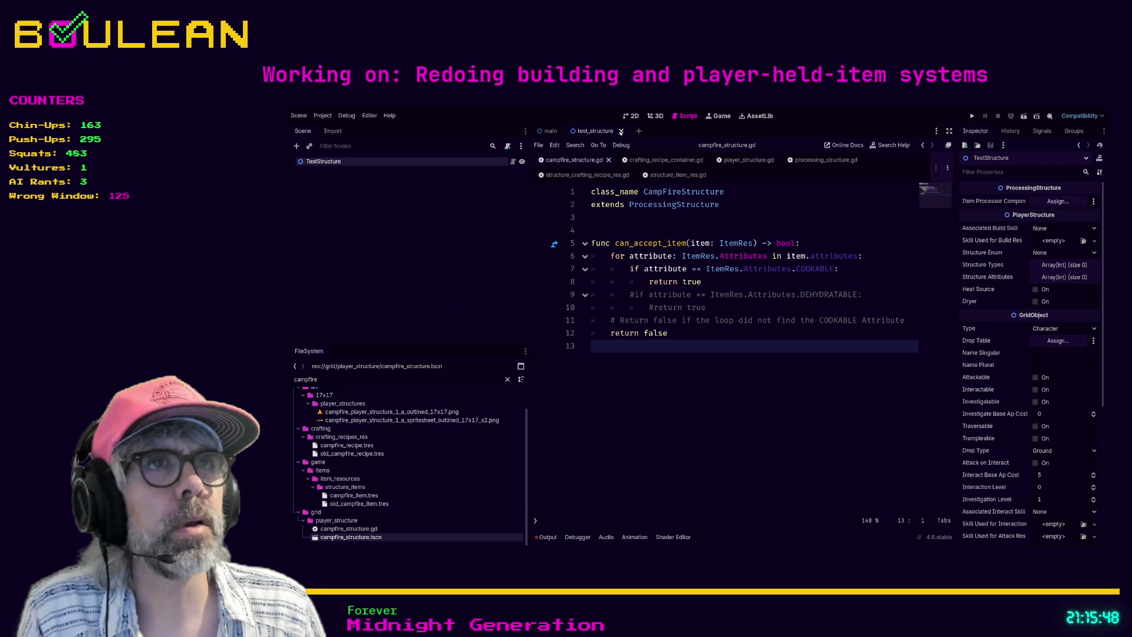
Close test_structure, reopen test_structure.tscn through a 'test' FileSystem filter, then clear the filter.
{"action": "left_click", "coordinate": [621, 131]}
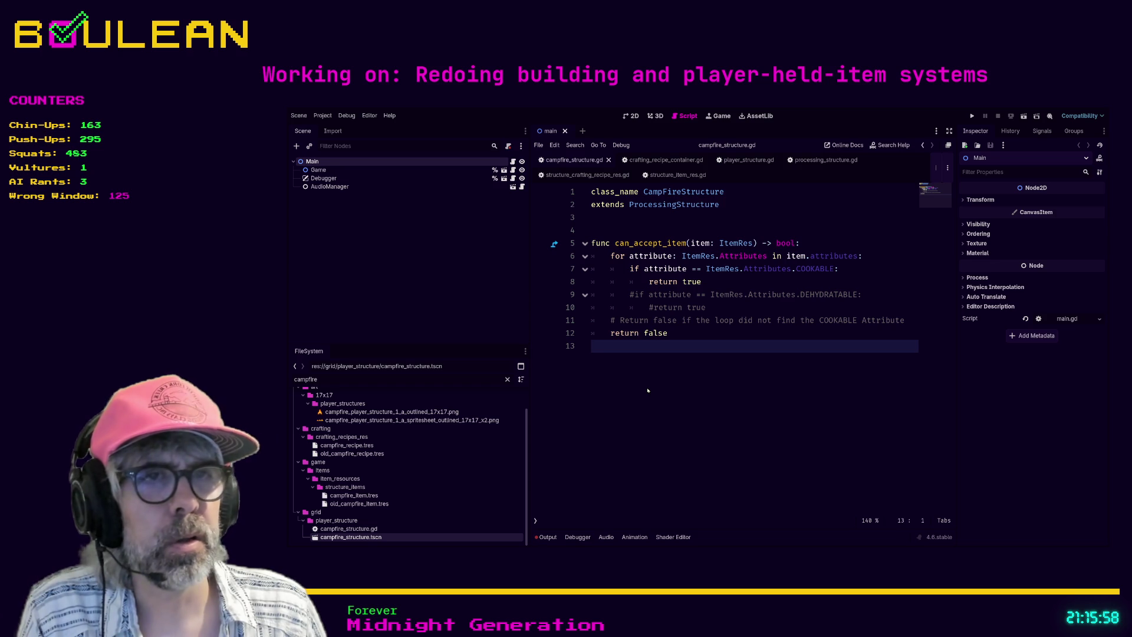
{"action": "left_click", "coordinate": [396, 379]}
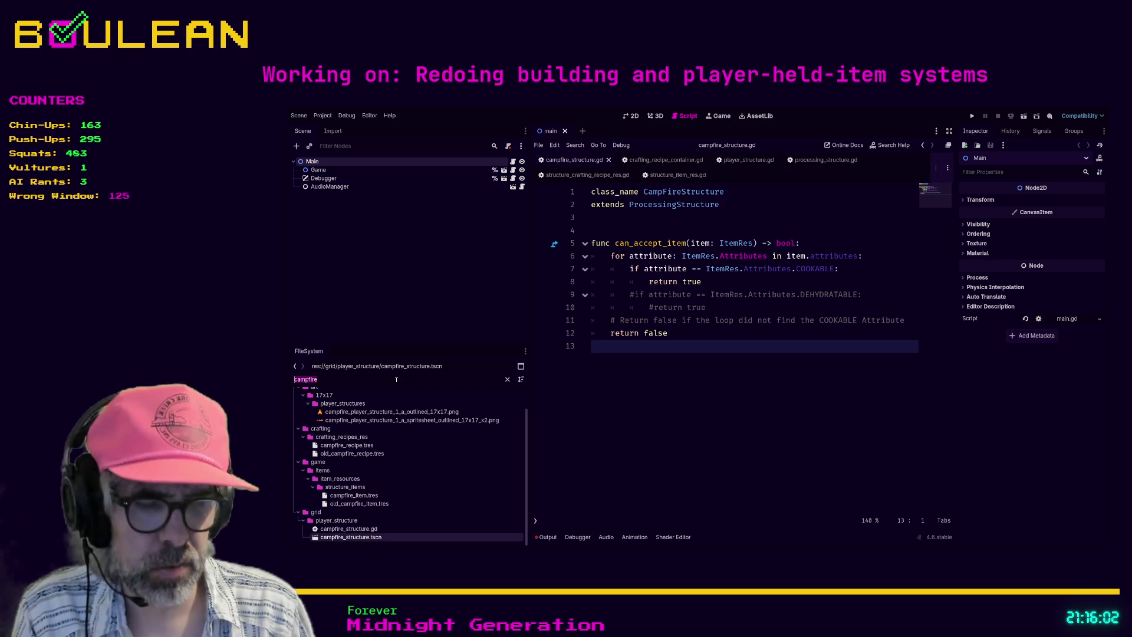
{"action": "type", "text": "test_"}
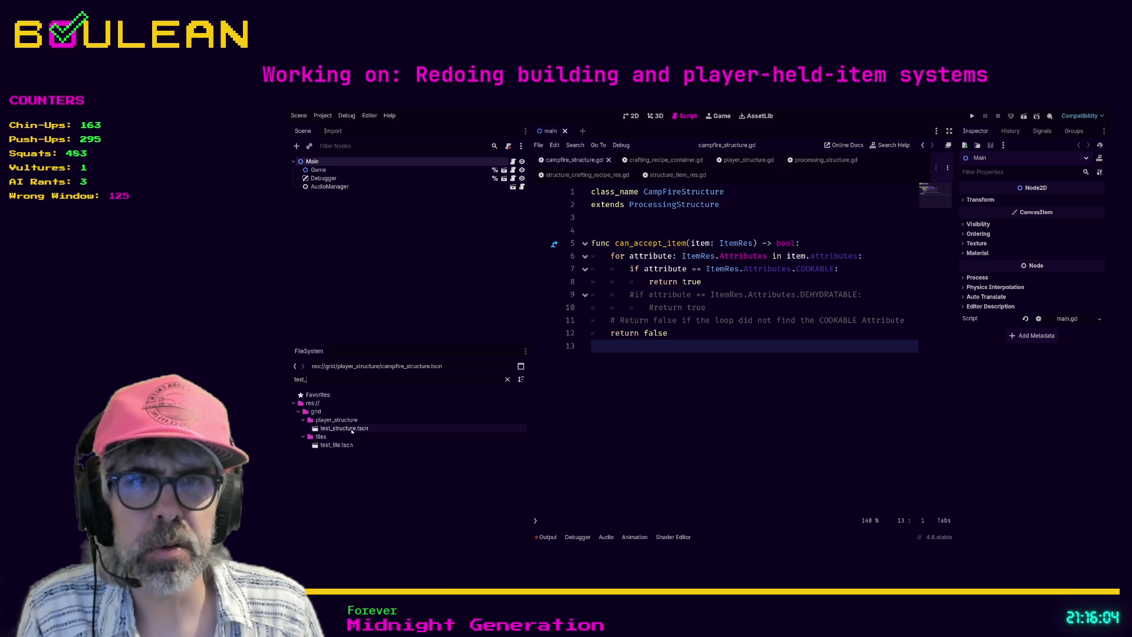
{"action": "left_click", "coordinate": [343, 430]}
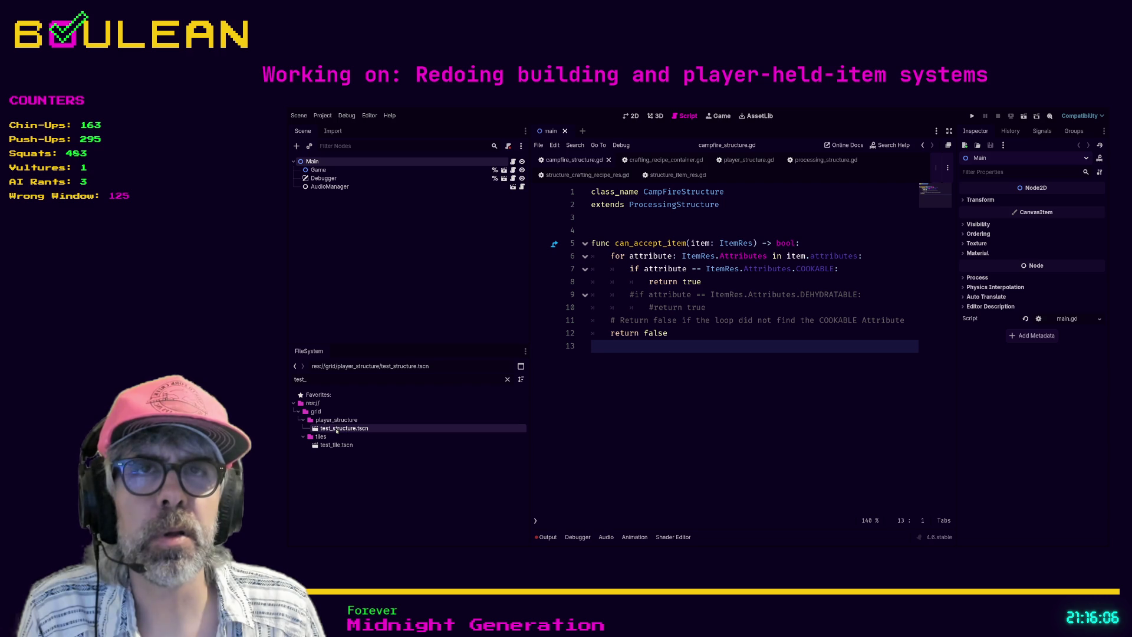
{"action": "double_click", "coordinate": [337, 430]}
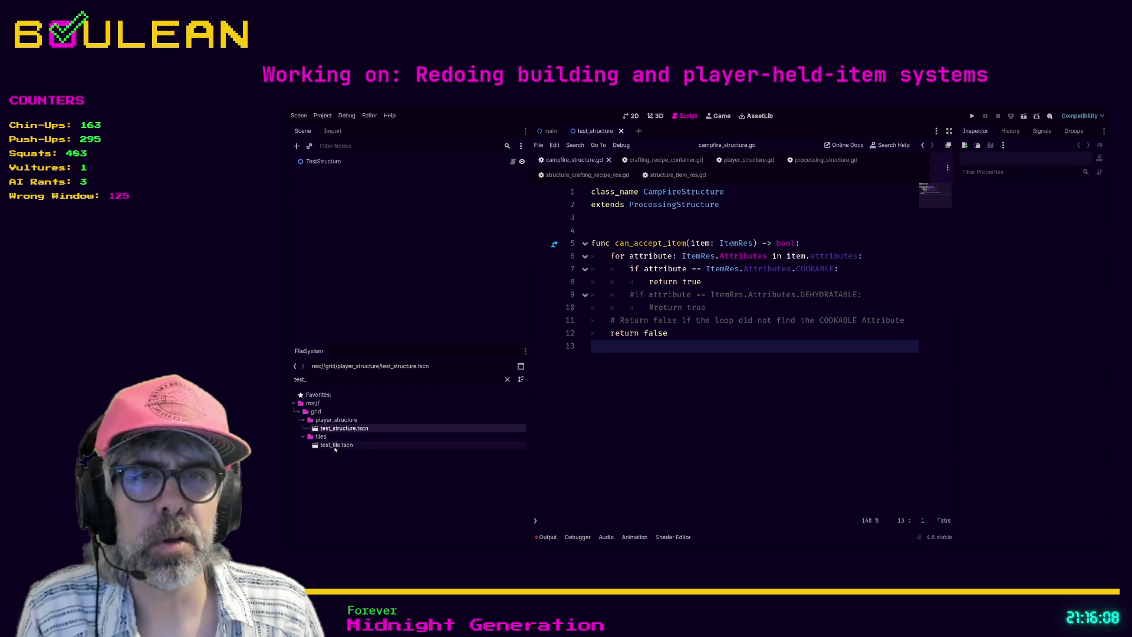
{"action": "left_click", "coordinate": [507, 379]}
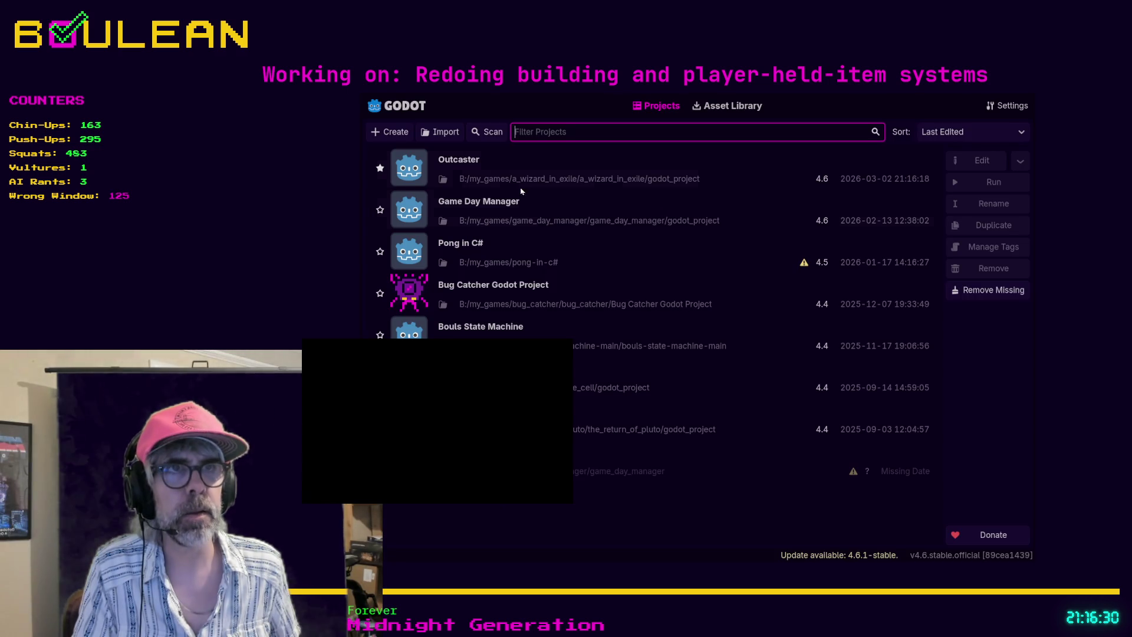
Reopen the Outcaster project from the Project Manager and scroll through the output errors.
{"action": "double_click", "coordinate": [491, 174]}
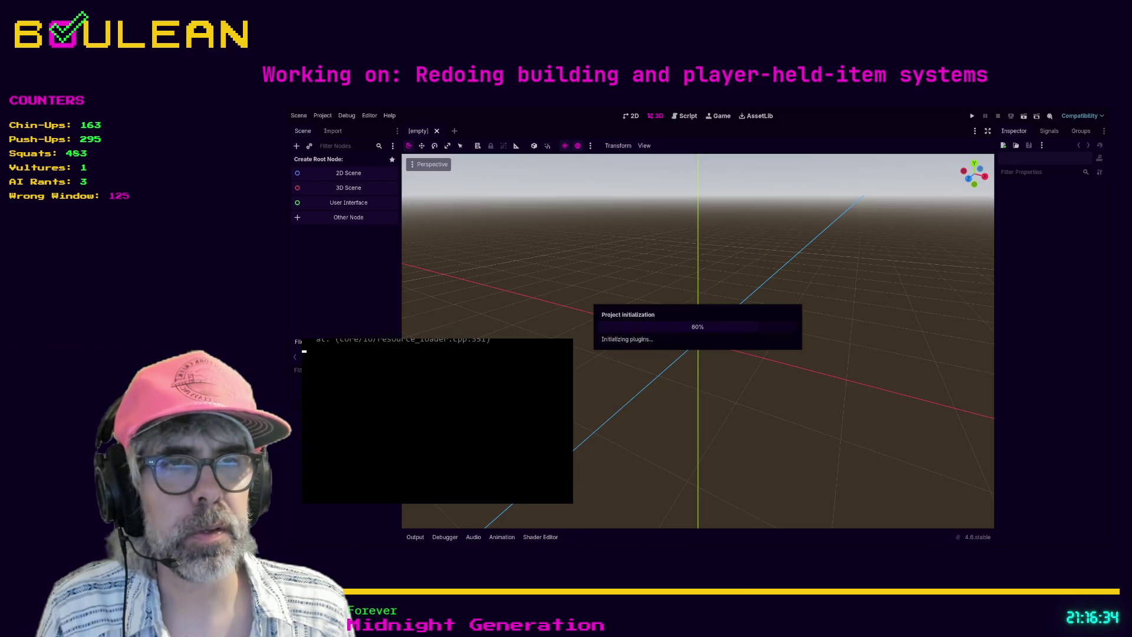
{"action": "scroll", "coordinate": [365, 514], "scroll_direction": "down", "scroll_amount": 2}
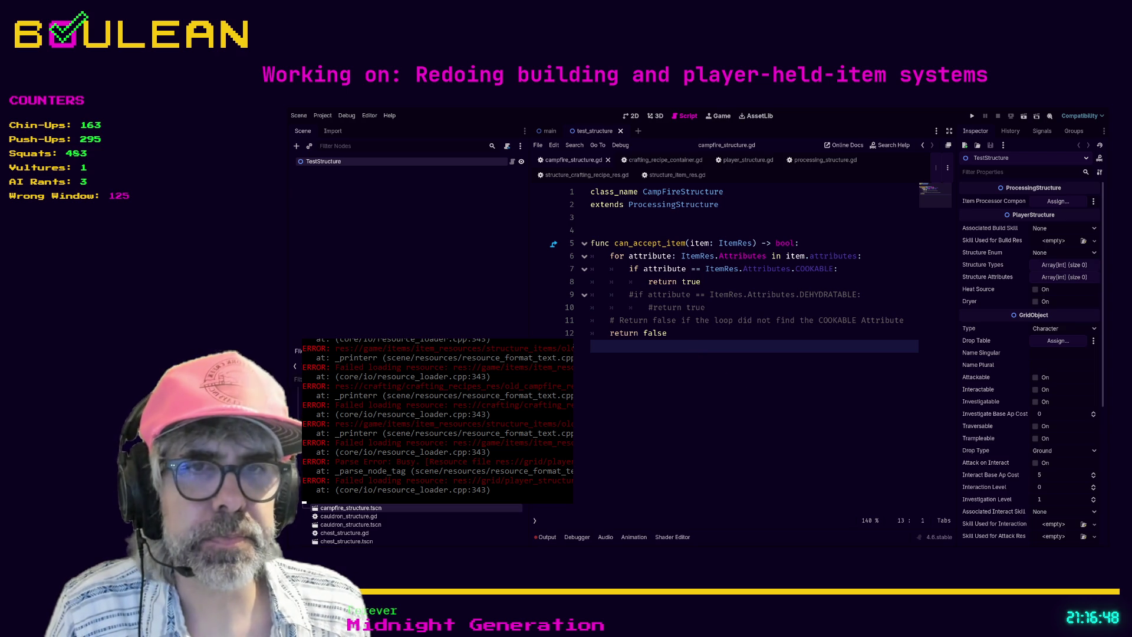
{"action": "left_click", "coordinate": [378, 527]}
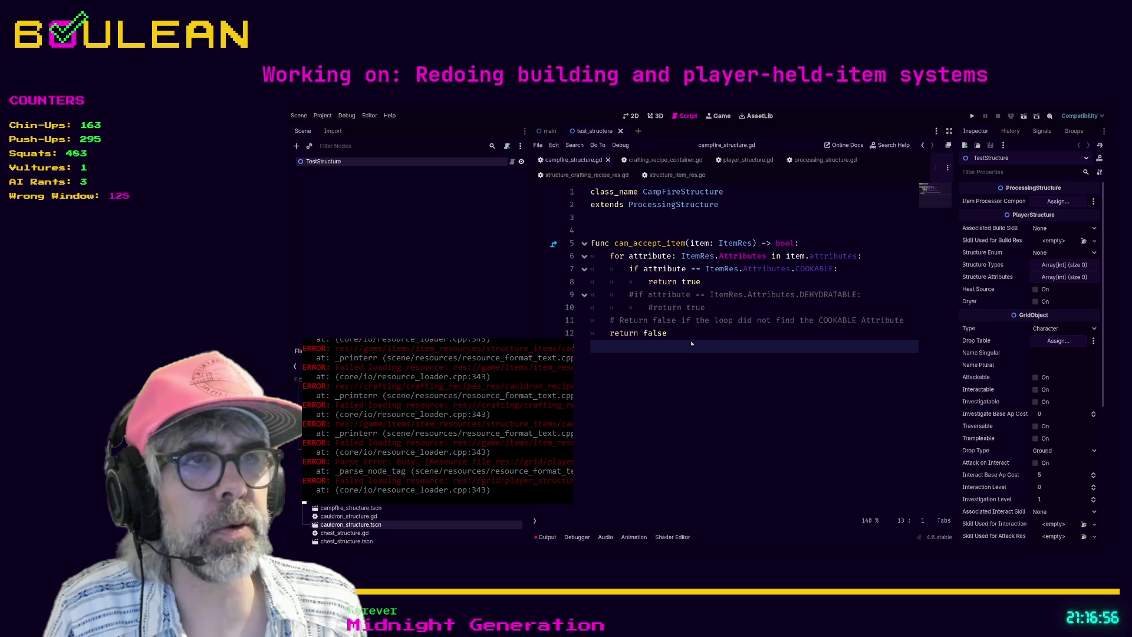
{"action": "left_click", "coordinate": [404, 541]}
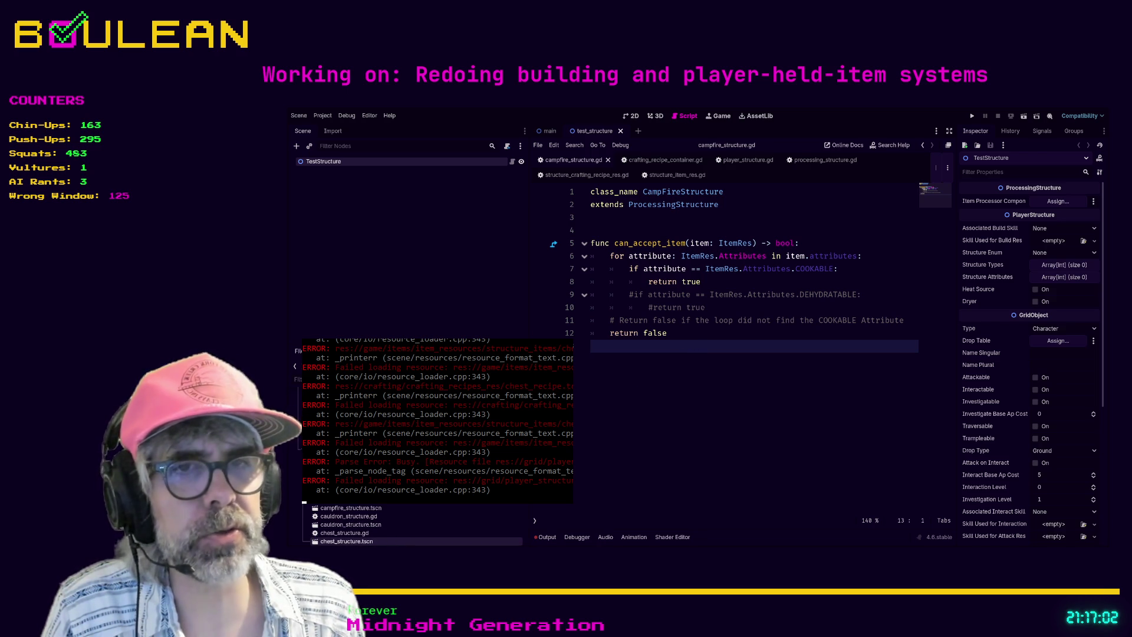
{"action": "key", "text": "Down"}
{"action": "key", "text": "Down"}
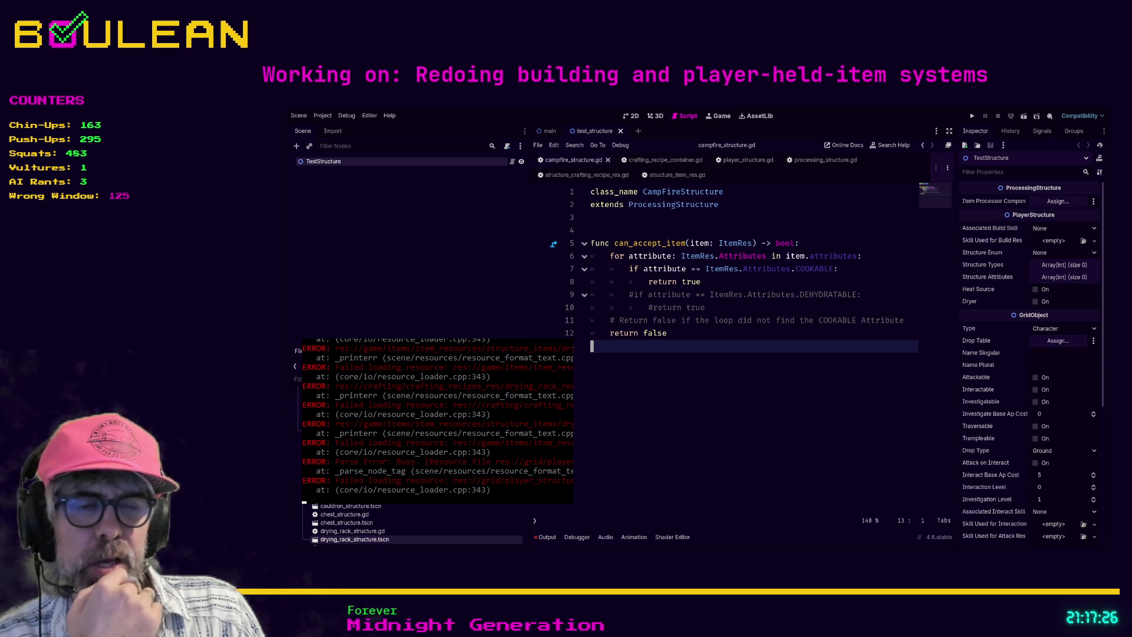
{"action": "scroll", "coordinate": [519, 519], "scroll_direction": "down", "scroll_amount": 10}
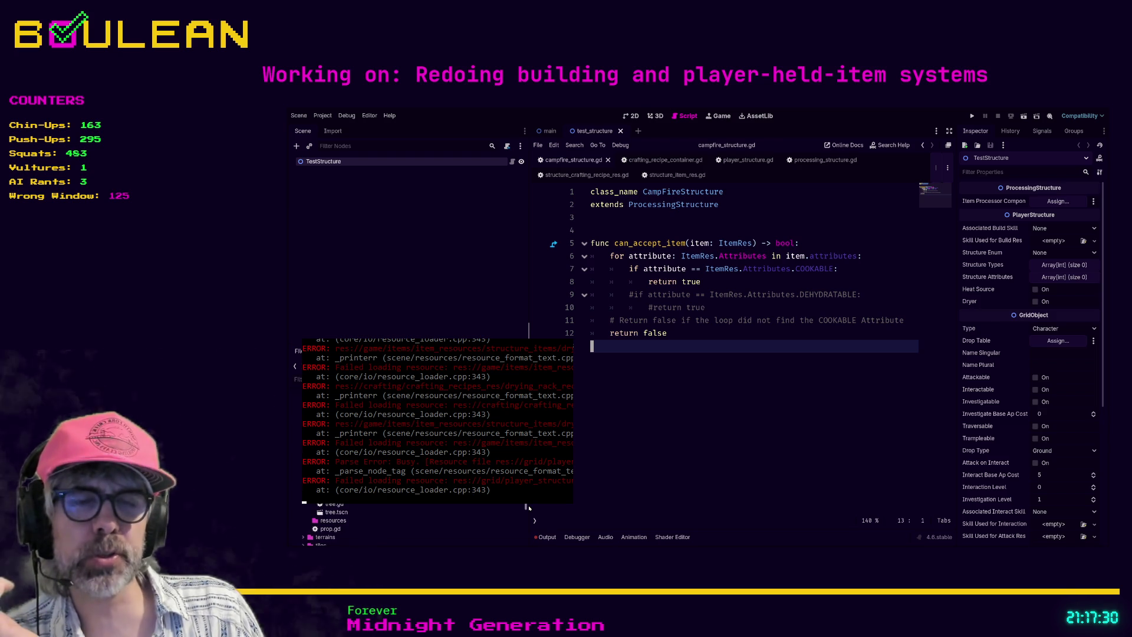
{"action": "scroll", "coordinate": [528, 507], "scroll_direction": "down", "scroll_amount": 5}
{"action": "scroll", "coordinate": [342, 525], "scroll_direction": "up", "scroll_amount": 2}
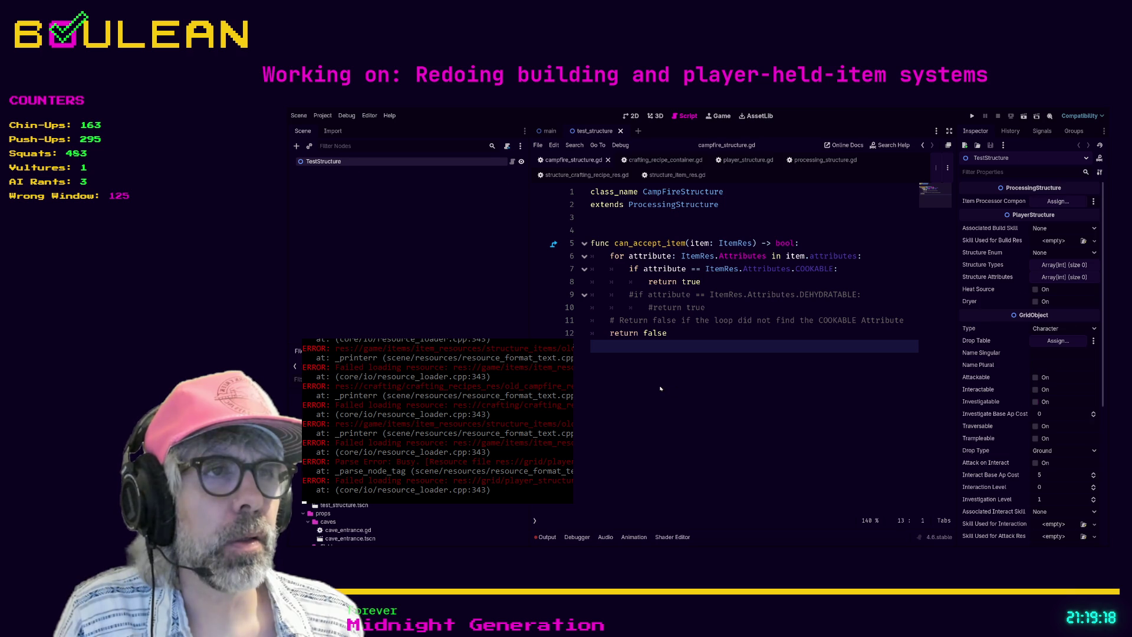
{"action": "left_click", "coordinate": [335, 169]}
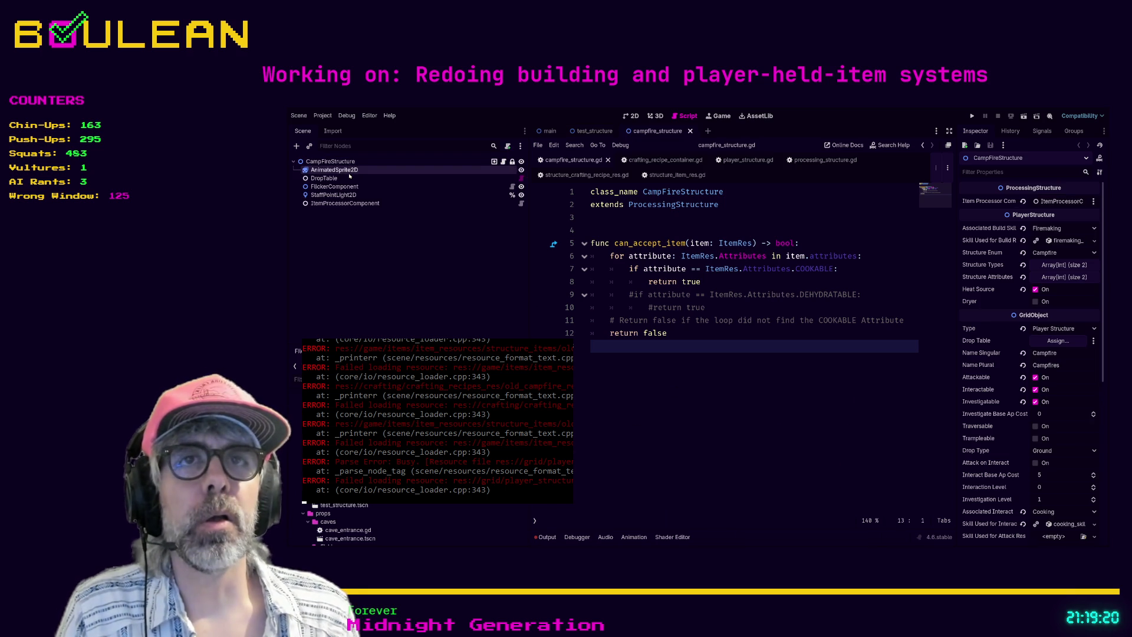
{"action": "left_click", "coordinate": [346, 163]}
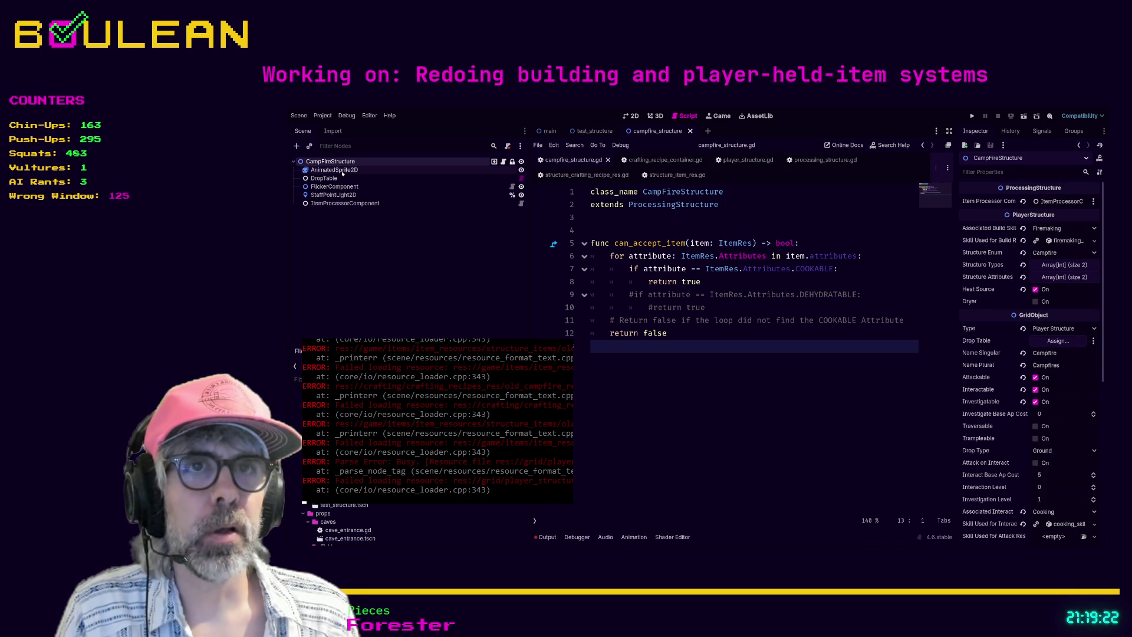
{"action": "left_click", "coordinate": [342, 171]}
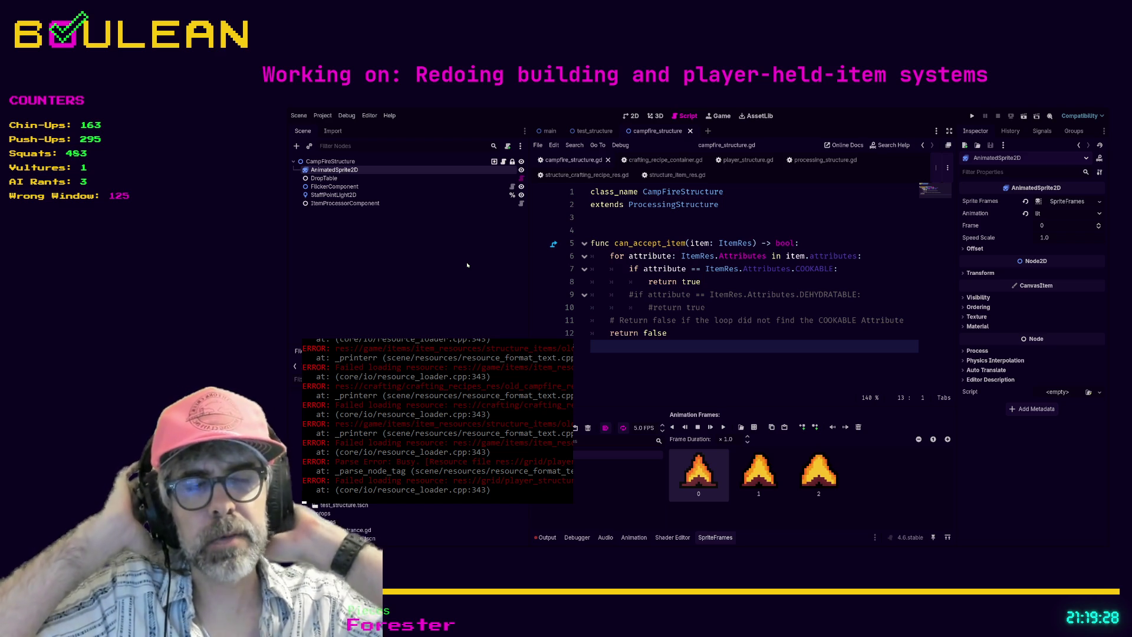
{"action": "left_click", "coordinate": [330, 161]}
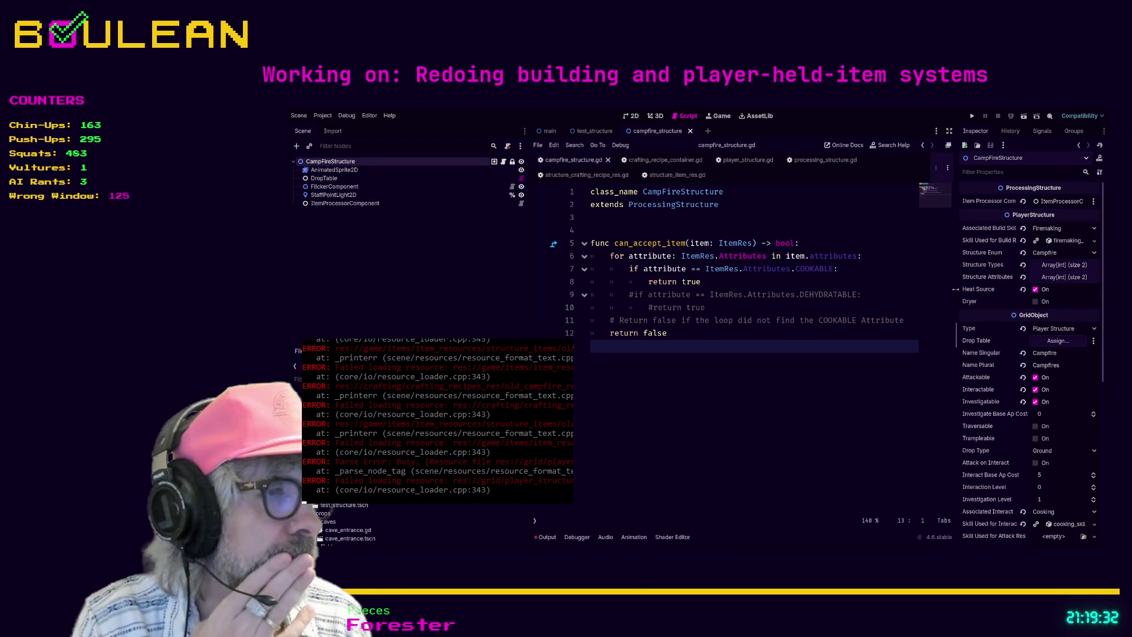
{"action": "scroll", "coordinate": [1032, 375], "scroll_direction": "down", "scroll_amount": 2}
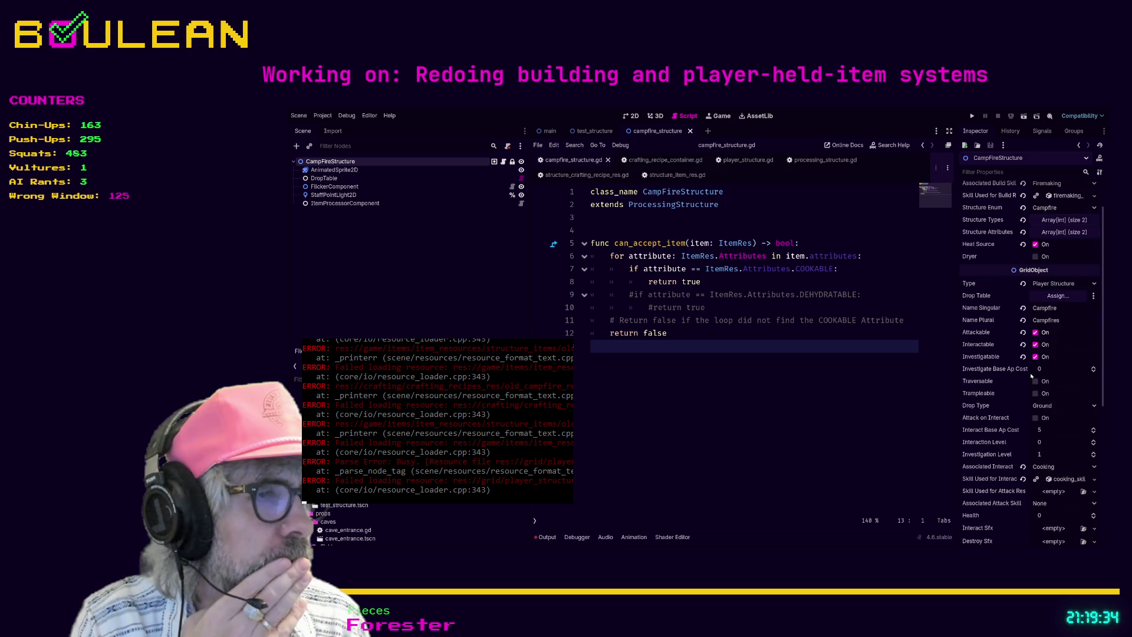
{"action": "scroll", "coordinate": [1032, 375], "scroll_direction": "down", "scroll_amount": 2}
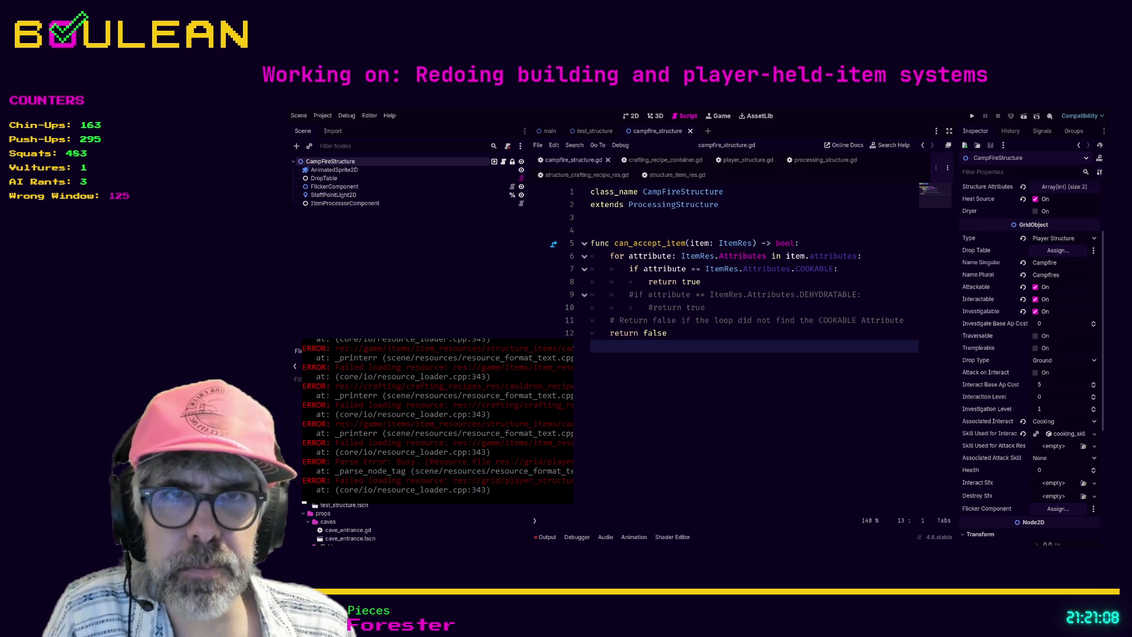
Filter FileSystem by 'cau' and inspect the old cauldron recipe resource.
{"action": "type", "text": "cau"}
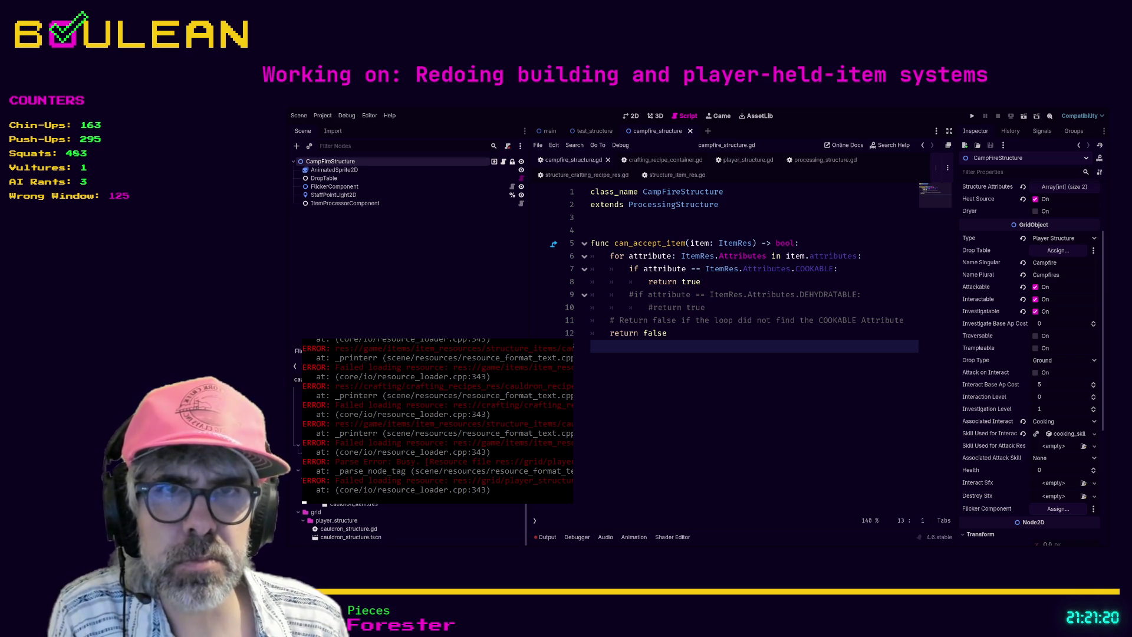
{"action": "scroll", "coordinate": [413, 525], "scroll_direction": "up", "scroll_amount": 5}
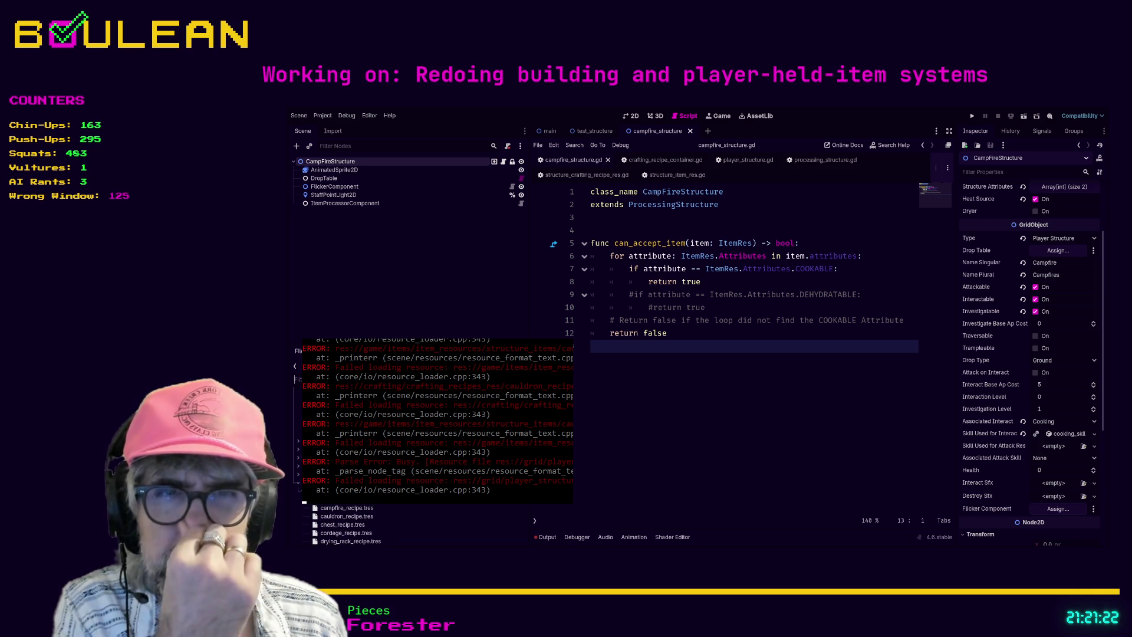
{"action": "scroll", "coordinate": [348, 525], "scroll_direction": "down", "scroll_amount": 2}
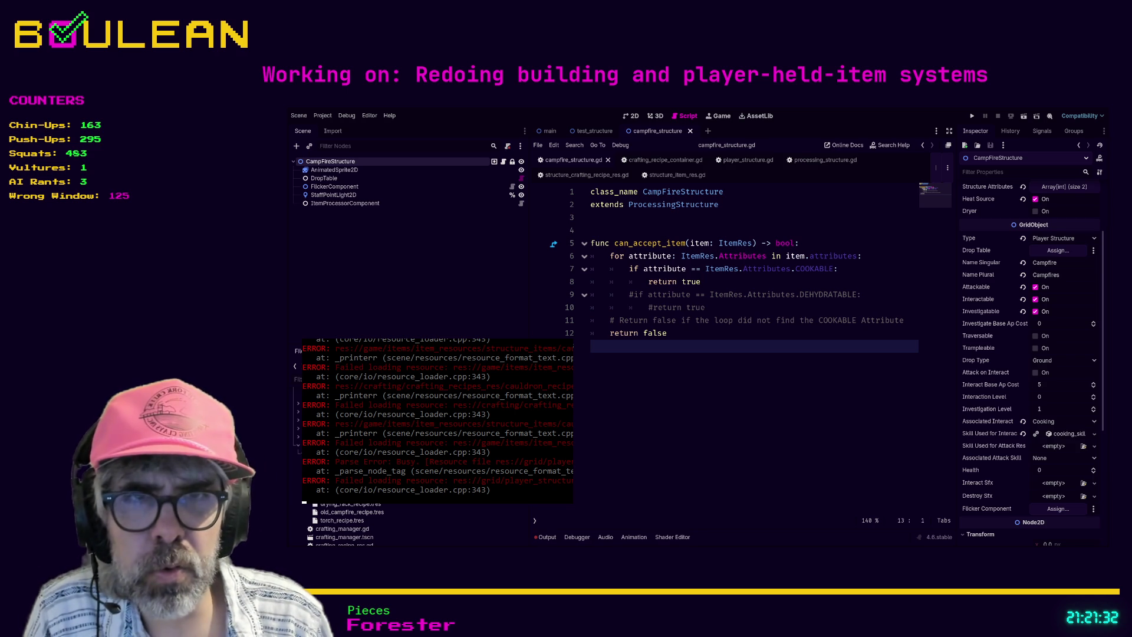
{"action": "left_click", "coordinate": [352, 512]}
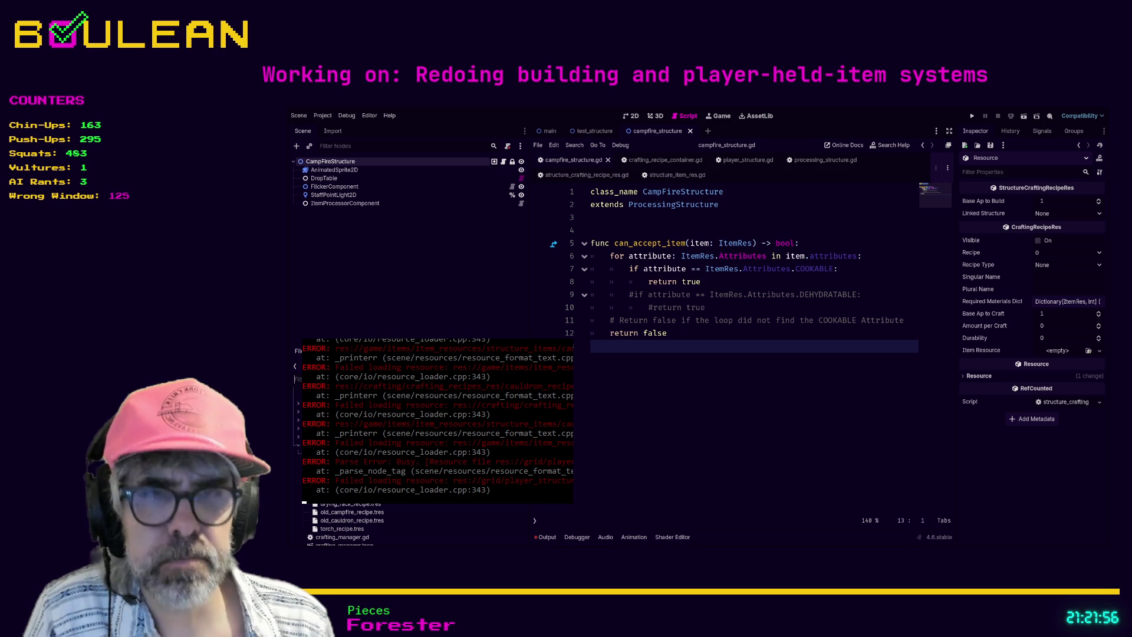
Refilter FileSystem by 'cau' and open cauldron_structure.tscn.
{"action": "type", "text": "cau"}
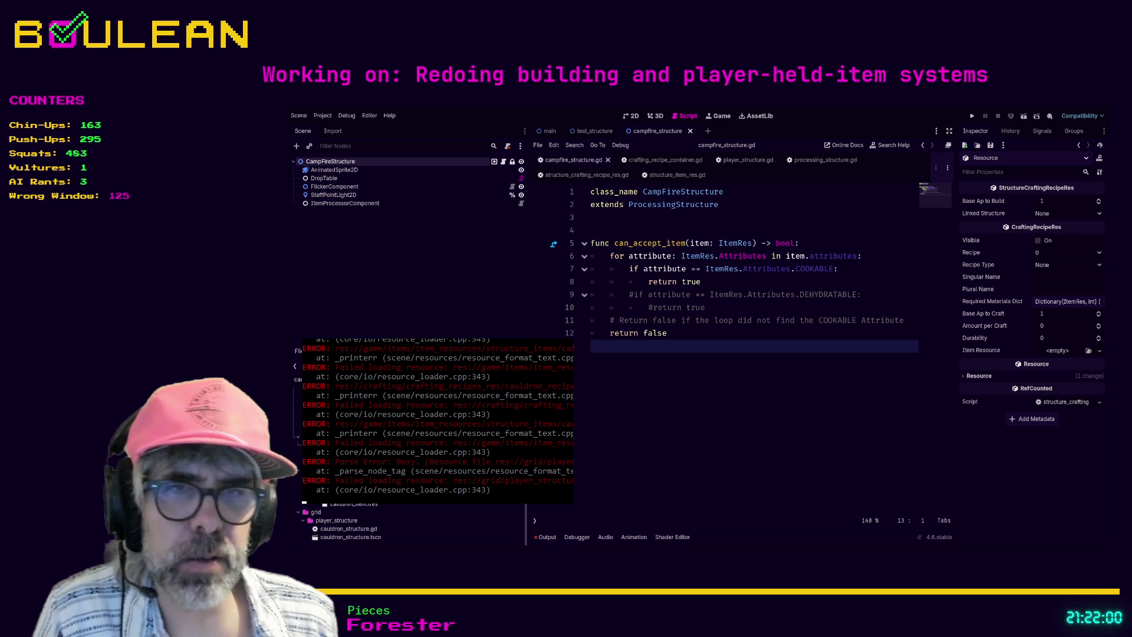
{"action": "left_click", "coordinate": [351, 537]}
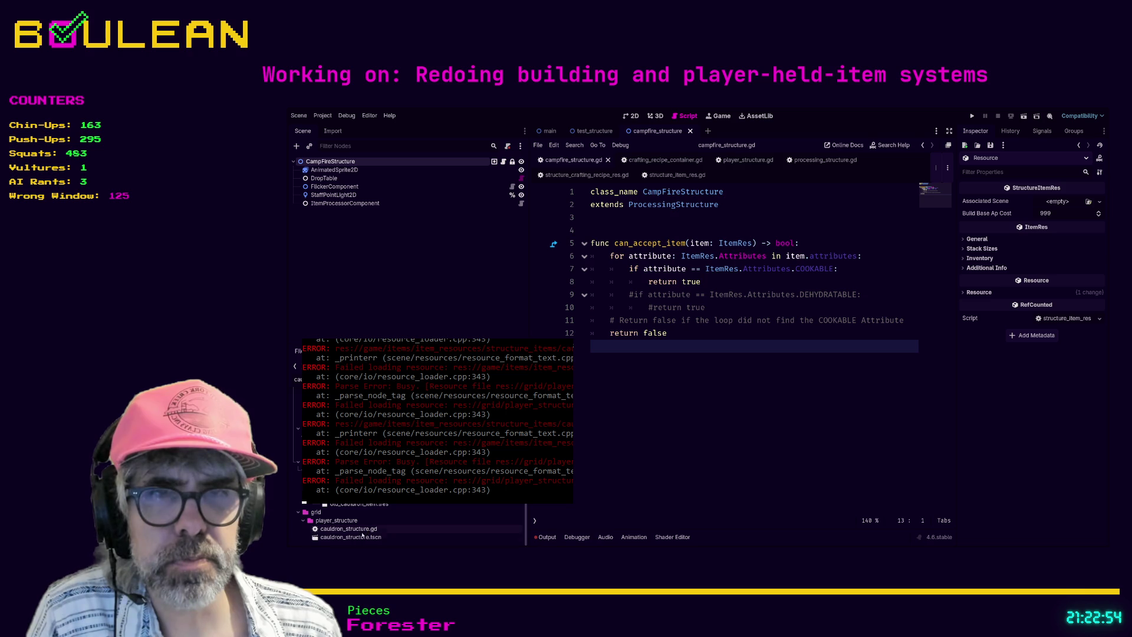
{"action": "left_click", "coordinate": [362, 537]}
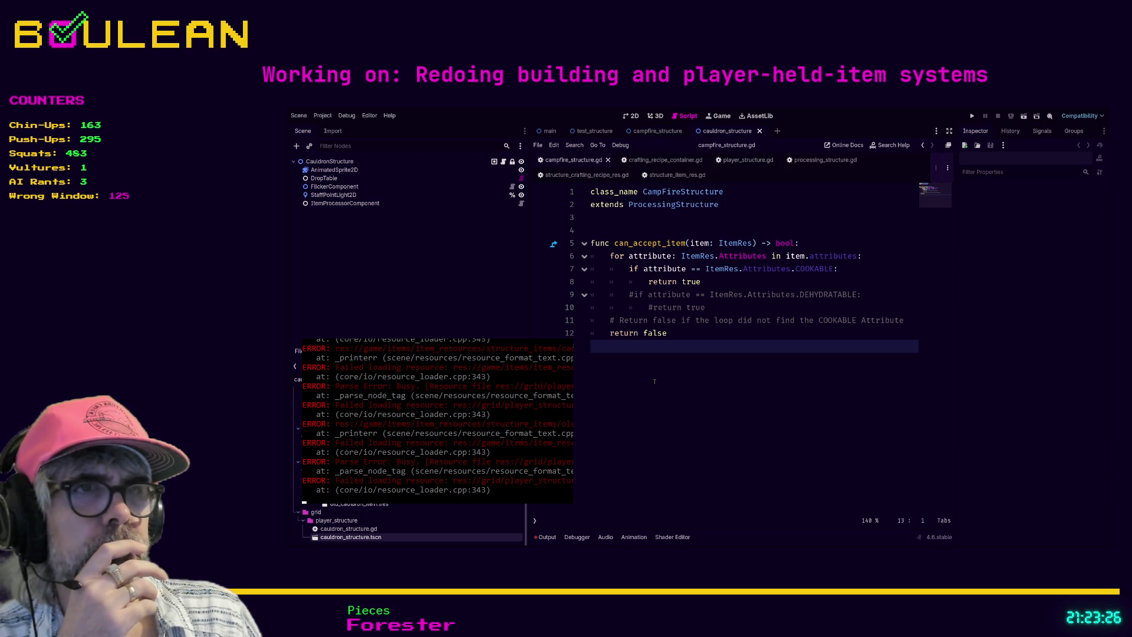
Show the CauldronStructure root node's properties in the Inspector.
{"action": "left_click", "coordinate": [337, 164]}
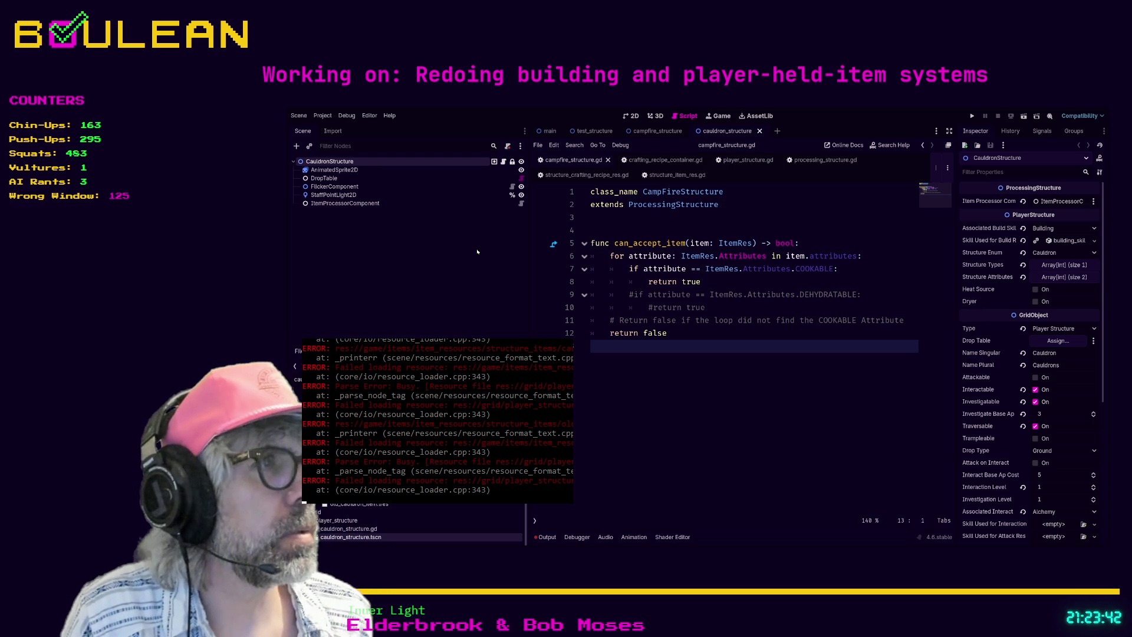
Review the CauldronStructure Inspector and cauldron_item.tres, then return to the root node's properties.
{"action": "scroll", "coordinate": [1057, 286], "scroll_direction": "down", "scroll_amount": 5}
{"action": "scroll", "coordinate": [1057, 286], "scroll_direction": "down", "scroll_amount": 1}
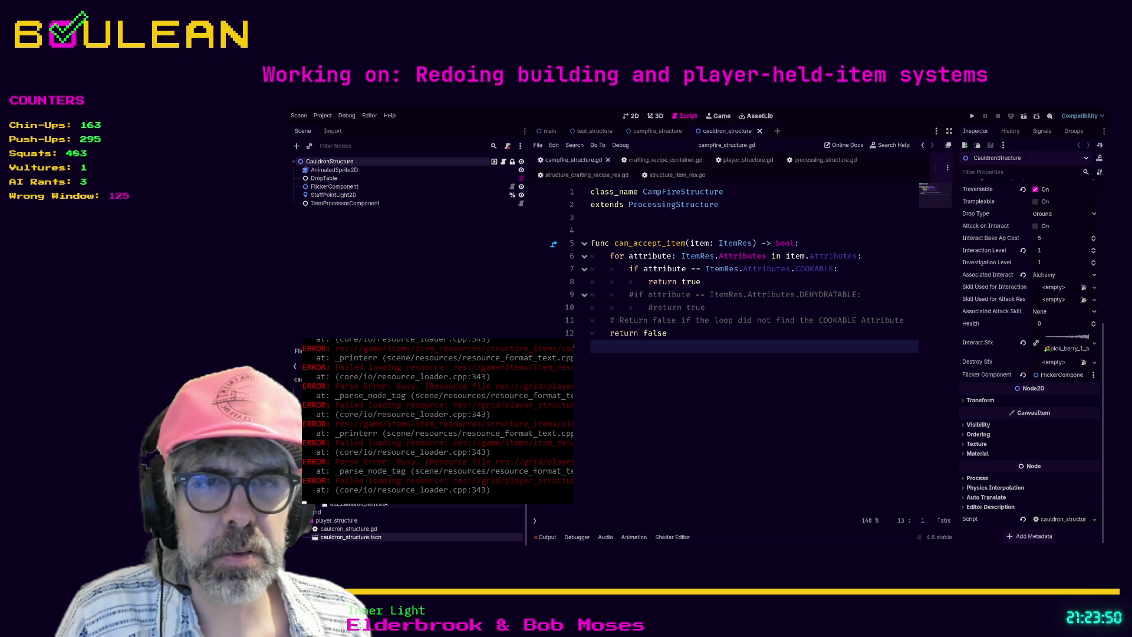
{"action": "scroll", "coordinate": [407, 522], "scroll_direction": "up", "scroll_amount": 2}
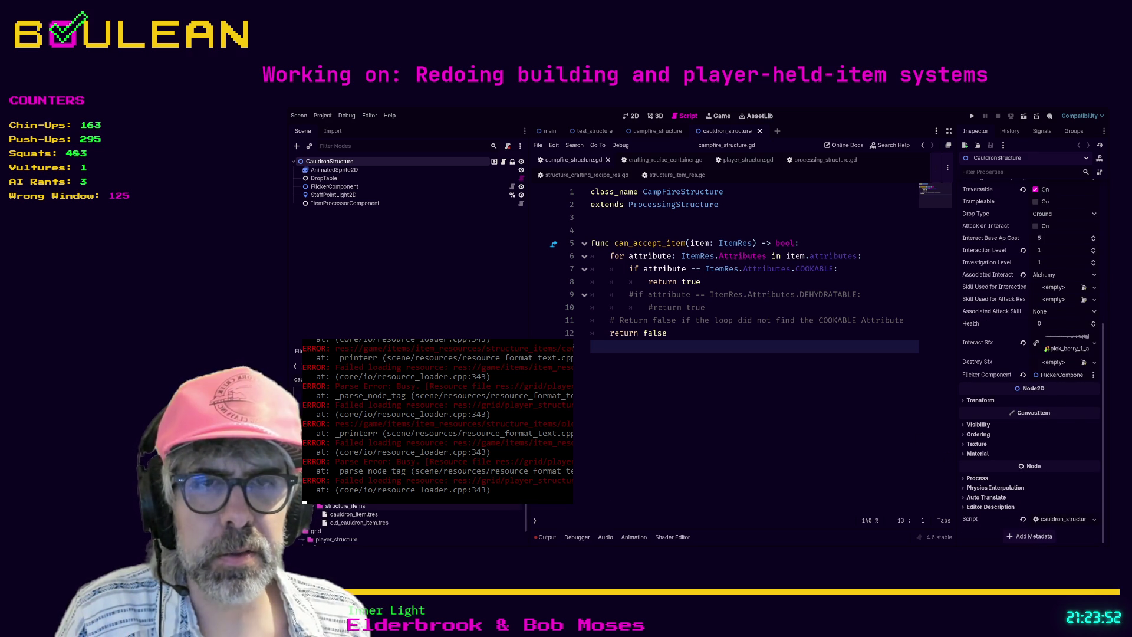
{"action": "scroll", "coordinate": [407, 521], "scroll_direction": "down", "scroll_amount": 2}
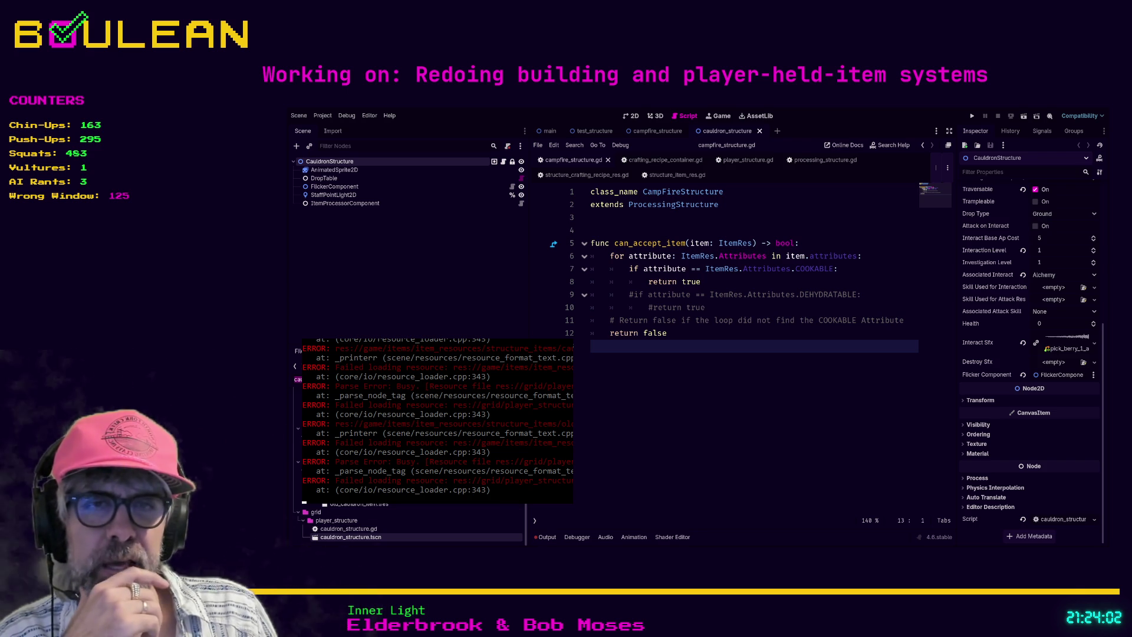
{"action": "left_click", "coordinate": [354, 495]}
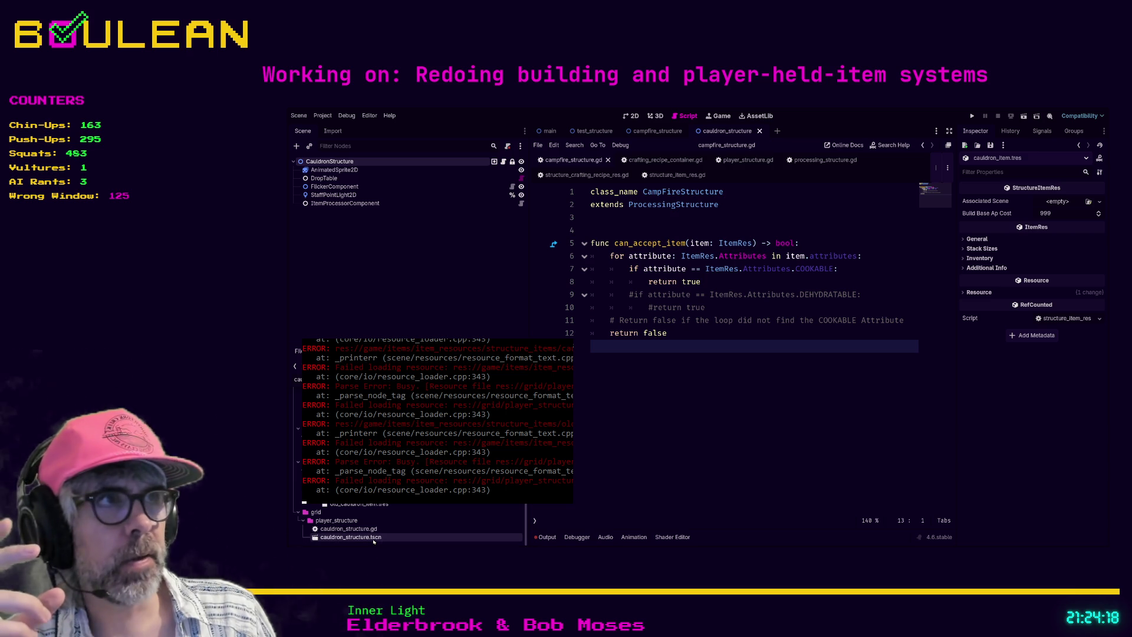
{"action": "left_click", "coordinate": [329, 161]}
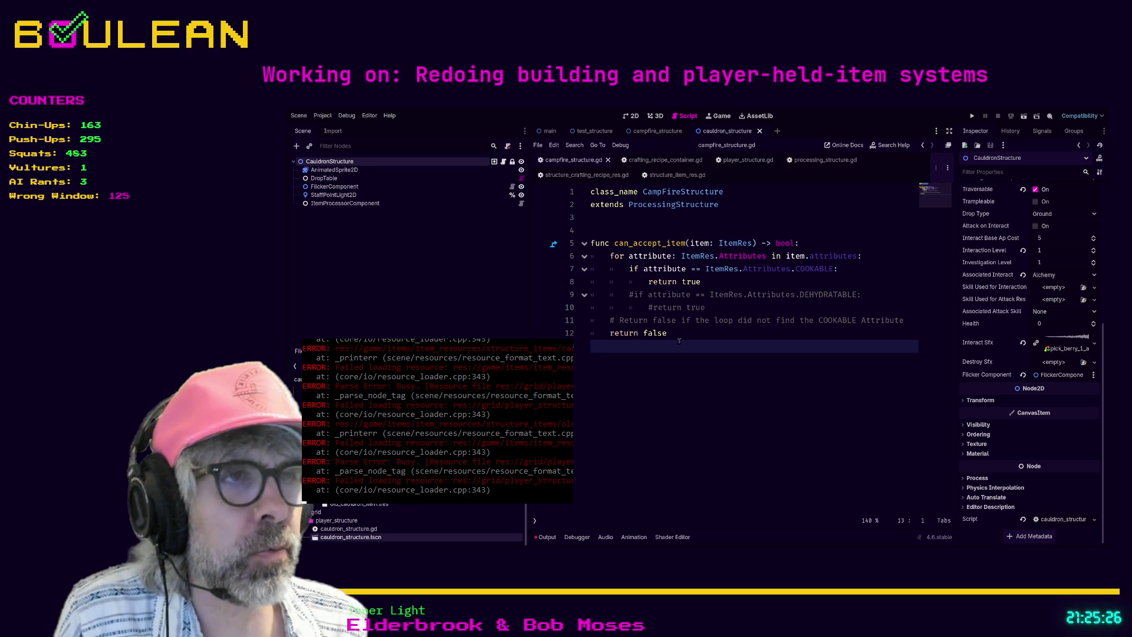
Run the game with F5 to test the structure crafting recipes.
{"action": "key", "text": "F5"}
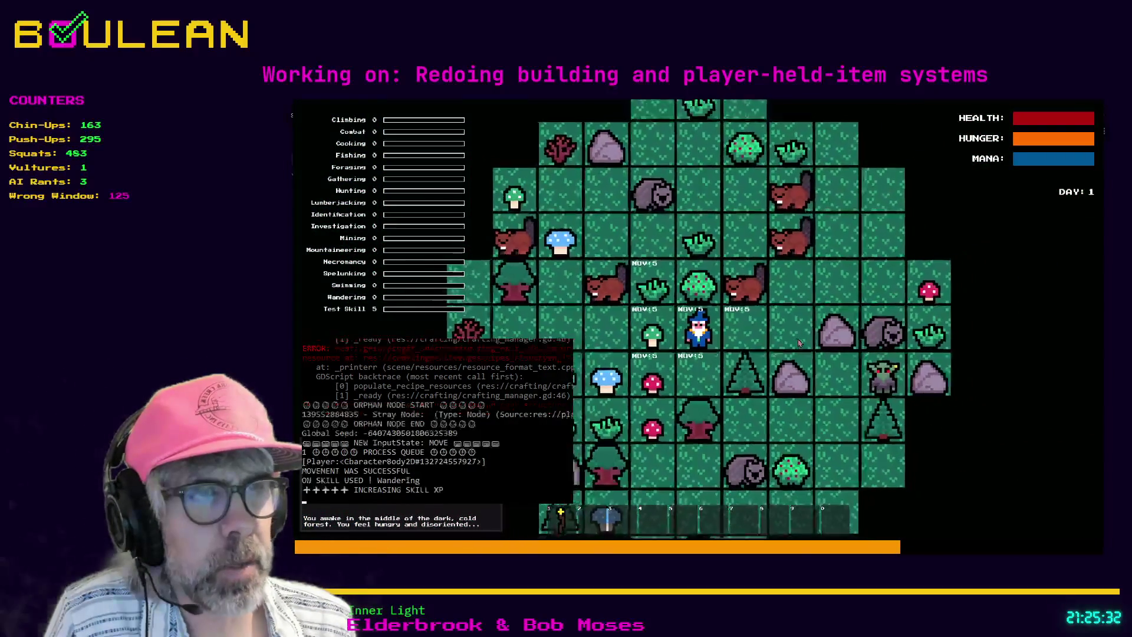
In the running game, raise the Chest craft count to 2, recheck the crafting list, then stop play with F8.
{"action": "key", "text": "d"}
{"action": "key", "text": "c"}
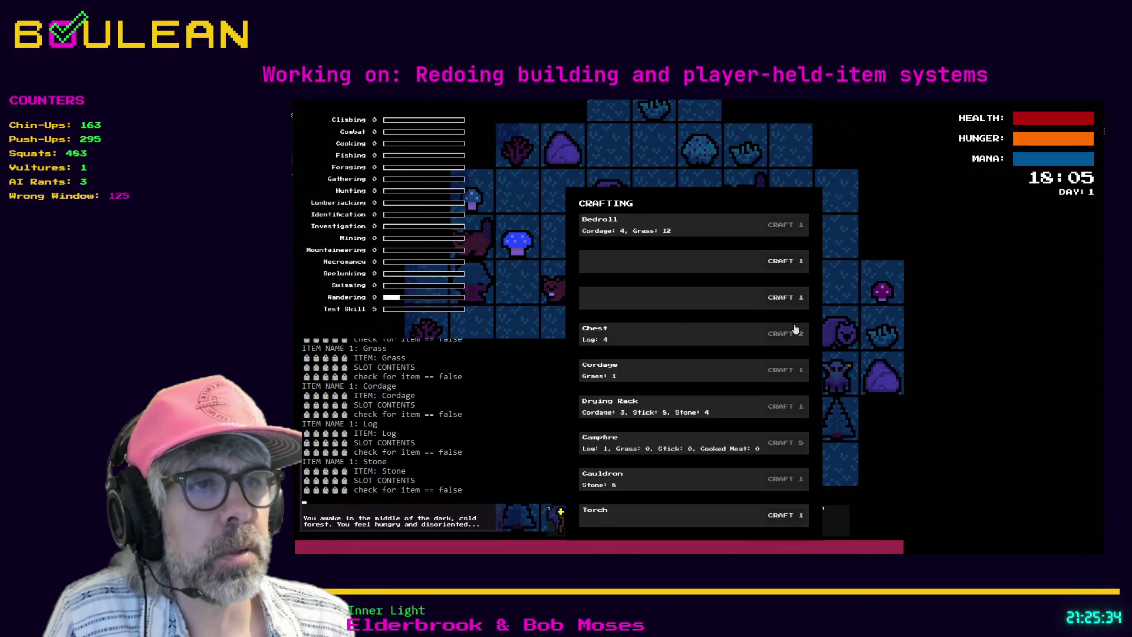
{"action": "left_click", "coordinate": [799, 334]}
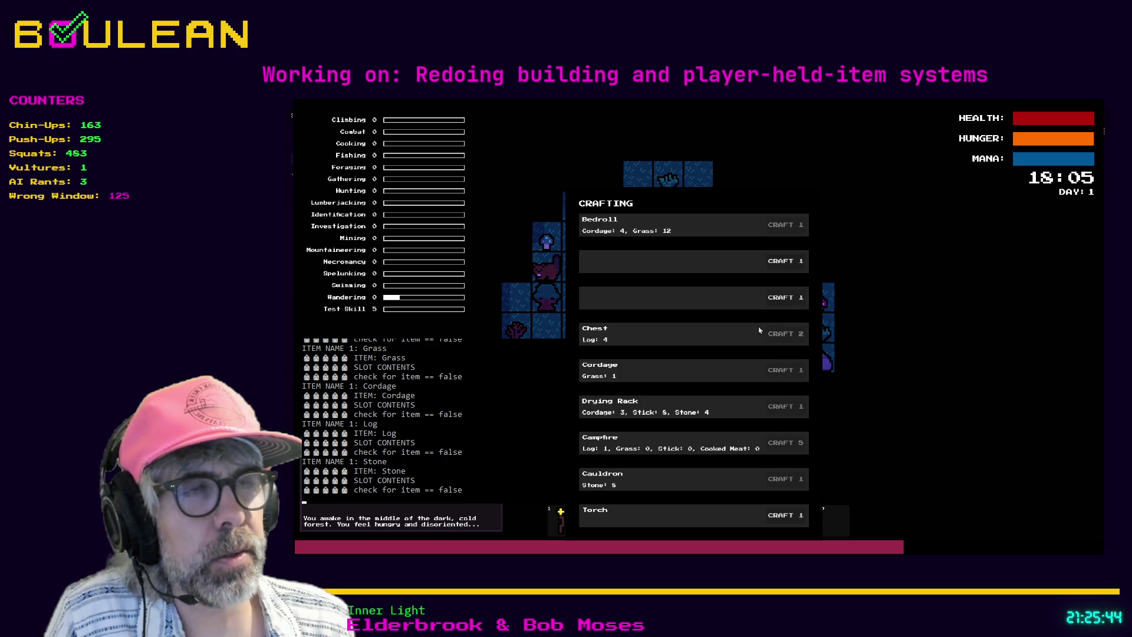
{"action": "key", "text": "Escape"}
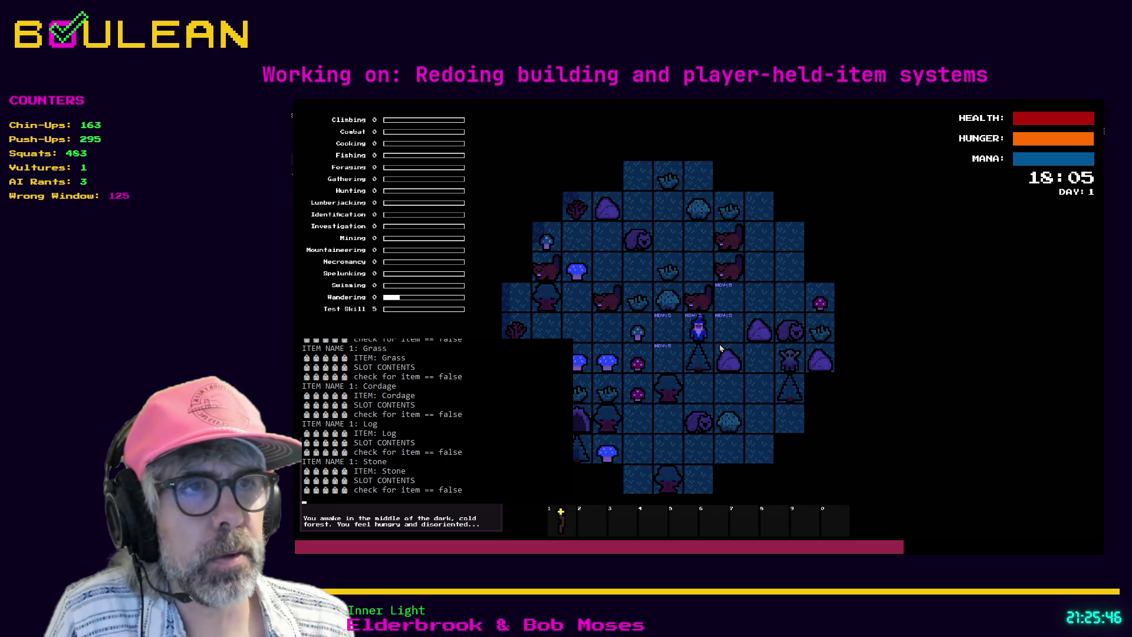
{"action": "key", "text": "c"}
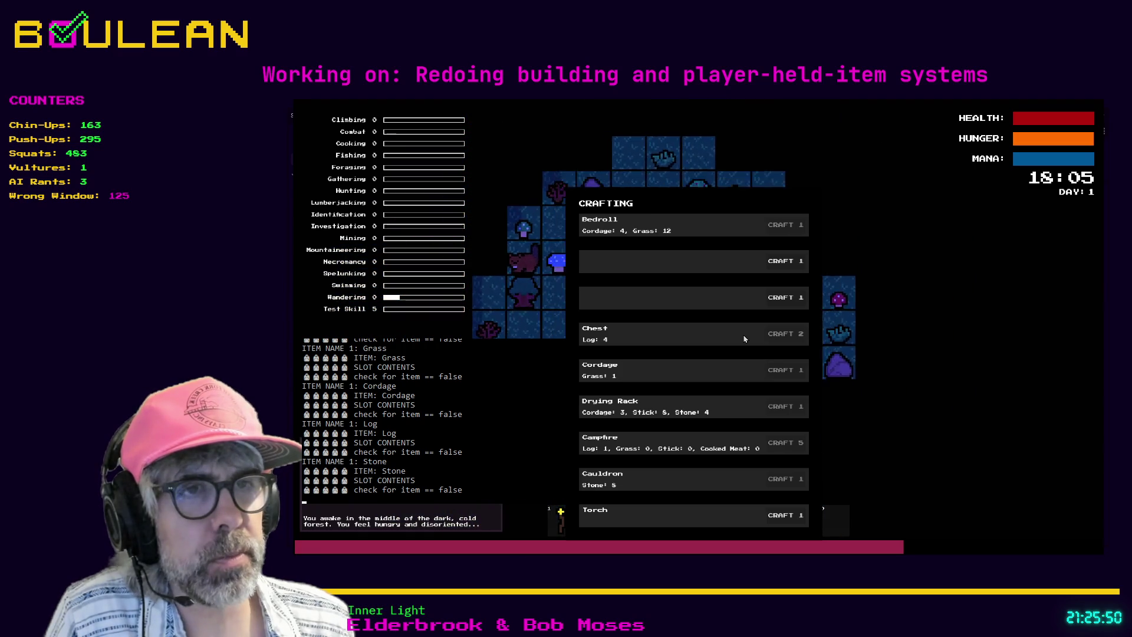
{"action": "key", "text": "Escape"}
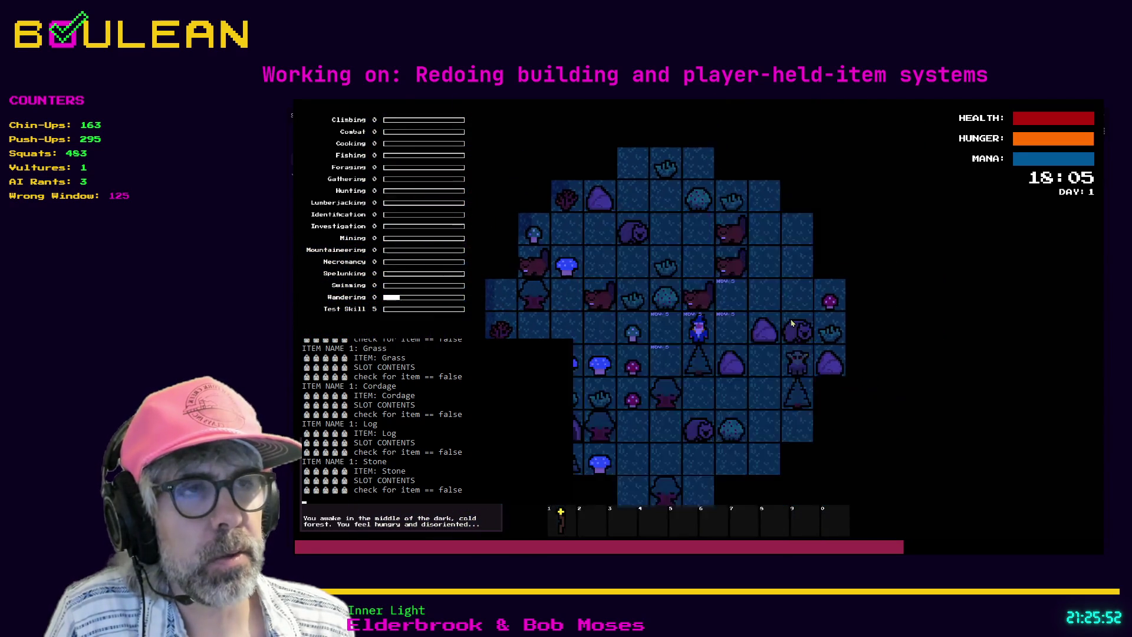
{"action": "key", "text": "F8"}
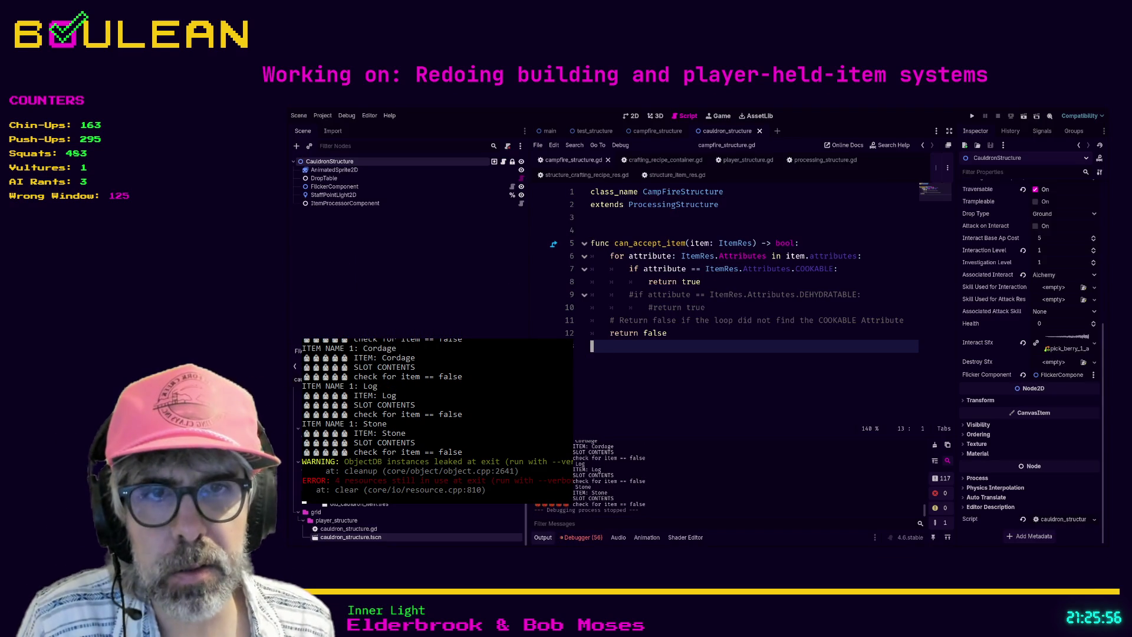
Browse the player_structure folder and flip between the campfire and cauldron structure scene tabs.
{"action": "left_click", "coordinate": [355, 521]}
{"action": "scroll", "coordinate": [356, 521], "scroll_direction": "down", "scroll_amount": 5}
{"action": "scroll", "coordinate": [355, 521], "scroll_direction": "down", "scroll_amount": 3}
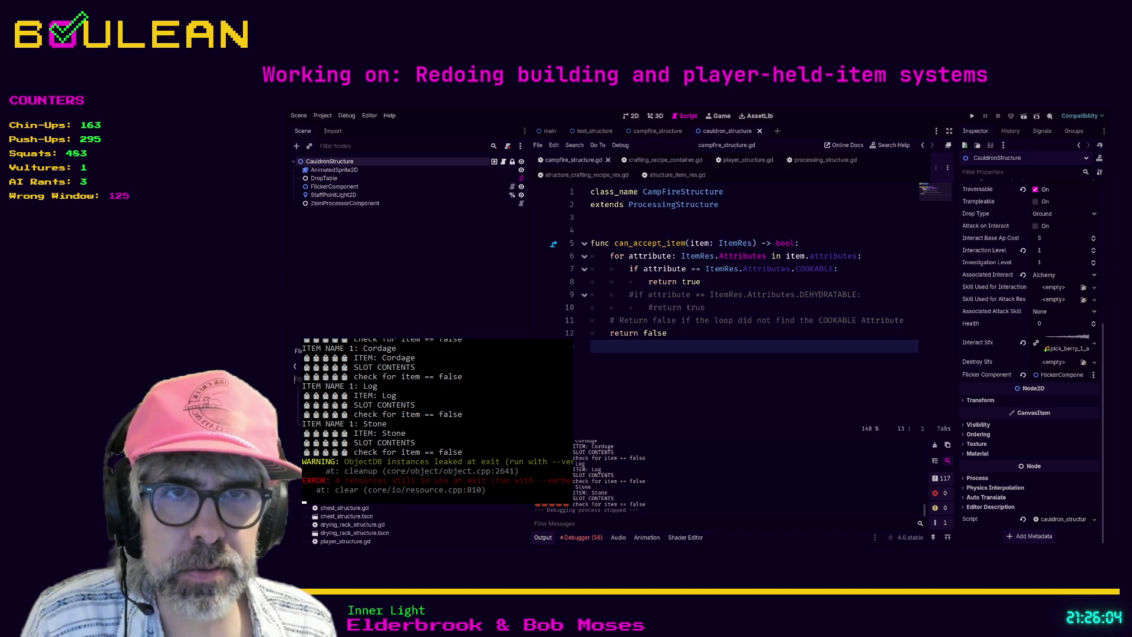
{"action": "scroll", "coordinate": [356, 521], "scroll_direction": "down", "scroll_amount": 1}
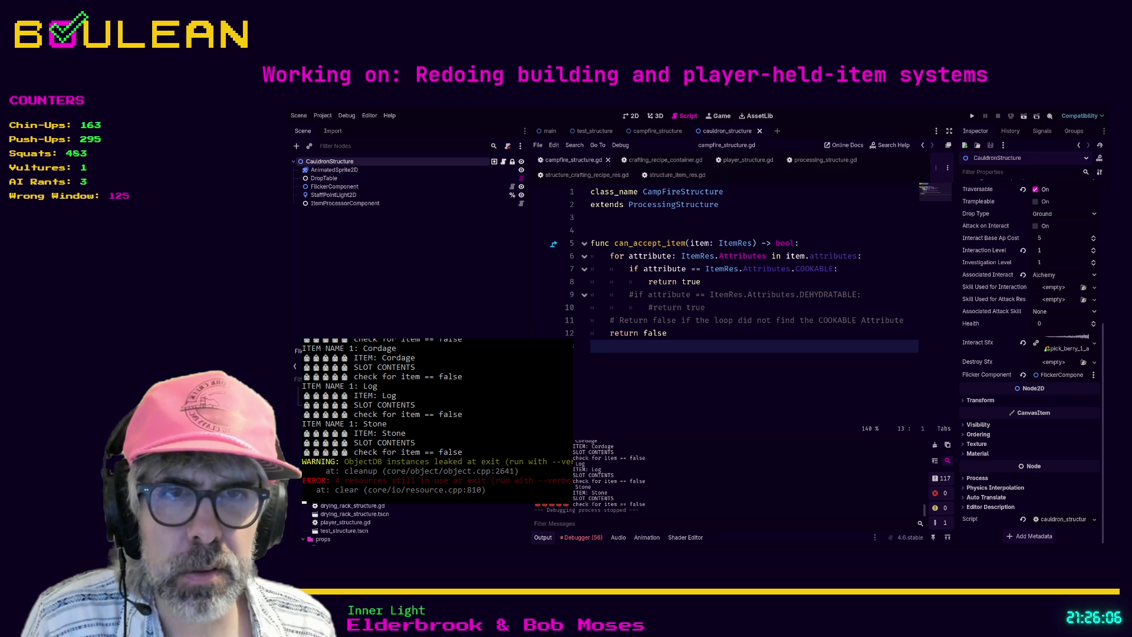
{"action": "key", "text": "ctrl+shift+Tab"}
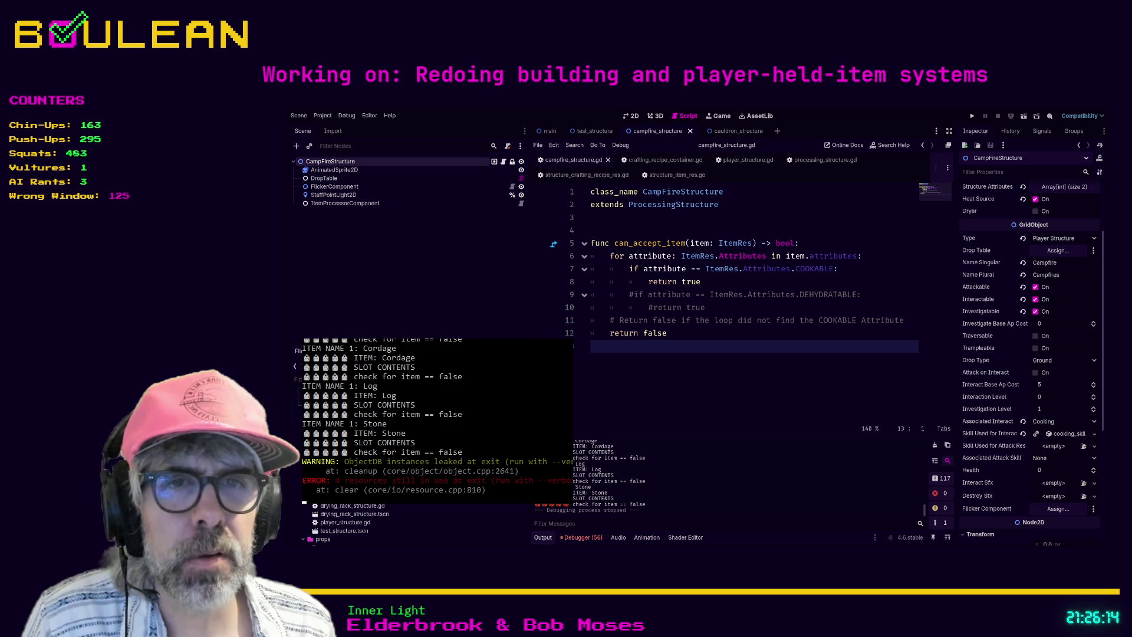
{"action": "key", "text": "ctrl+Tab"}
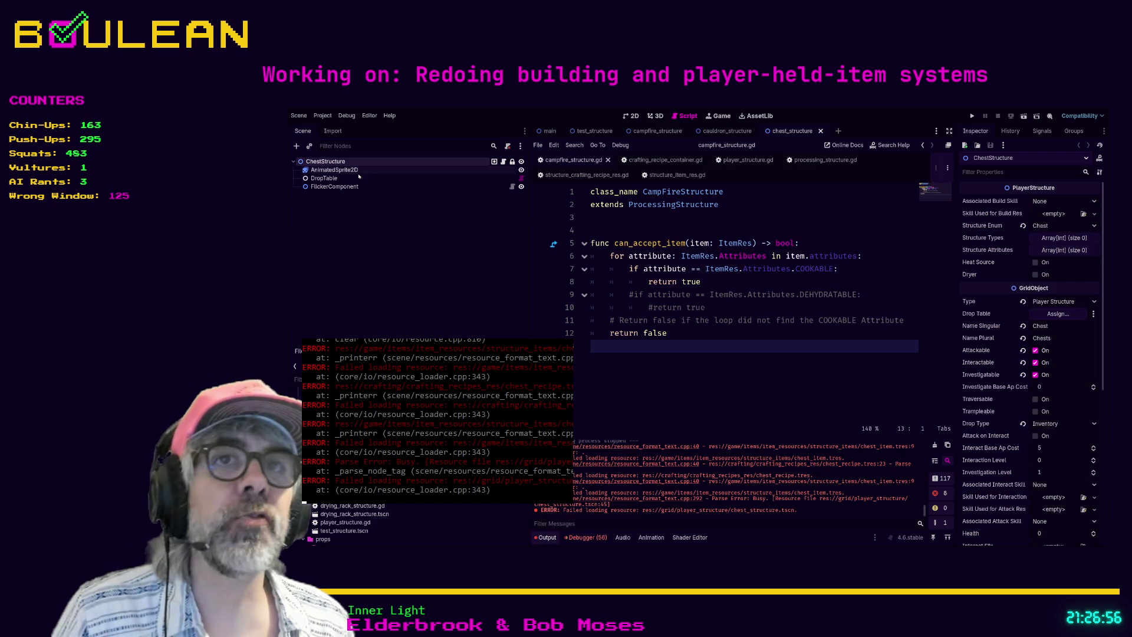
{"action": "left_click", "coordinate": [350, 171]}
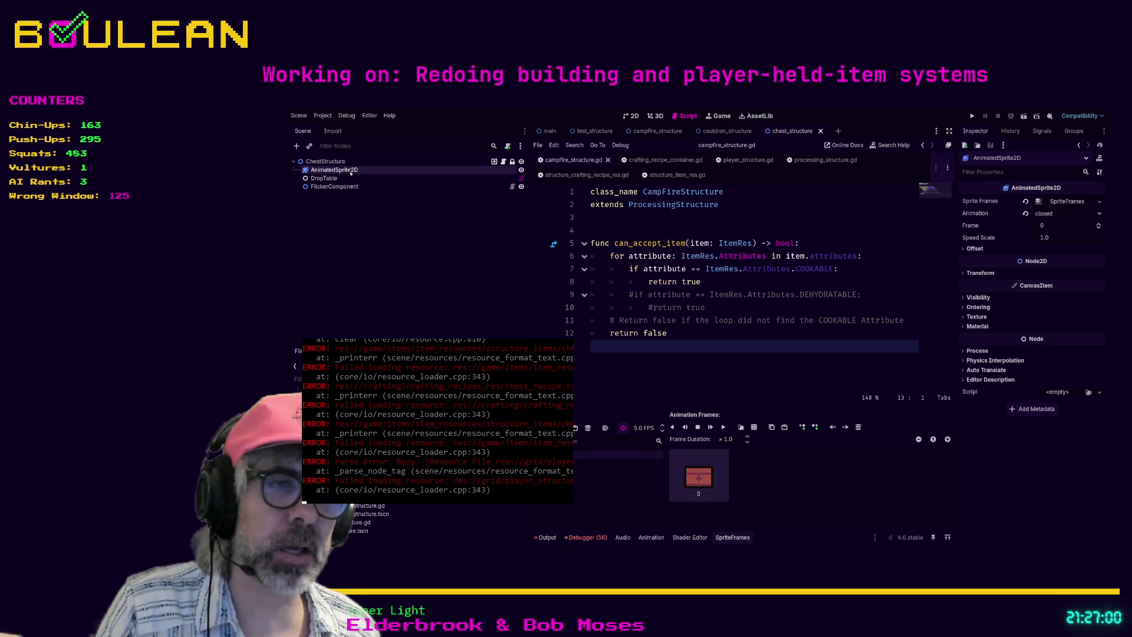
{"action": "left_click", "coordinate": [328, 163]}
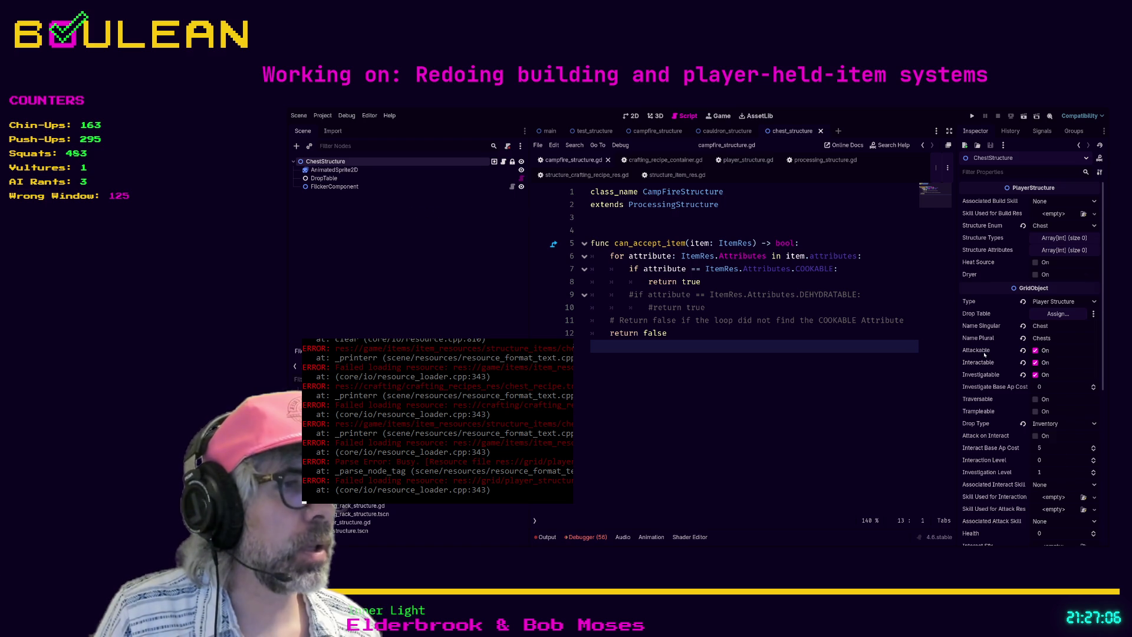
{"action": "scroll", "coordinate": [984, 354], "scroll_direction": "down", "scroll_amount": 10}
{"action": "scroll", "coordinate": [984, 354], "scroll_direction": "up", "scroll_amount": 10}
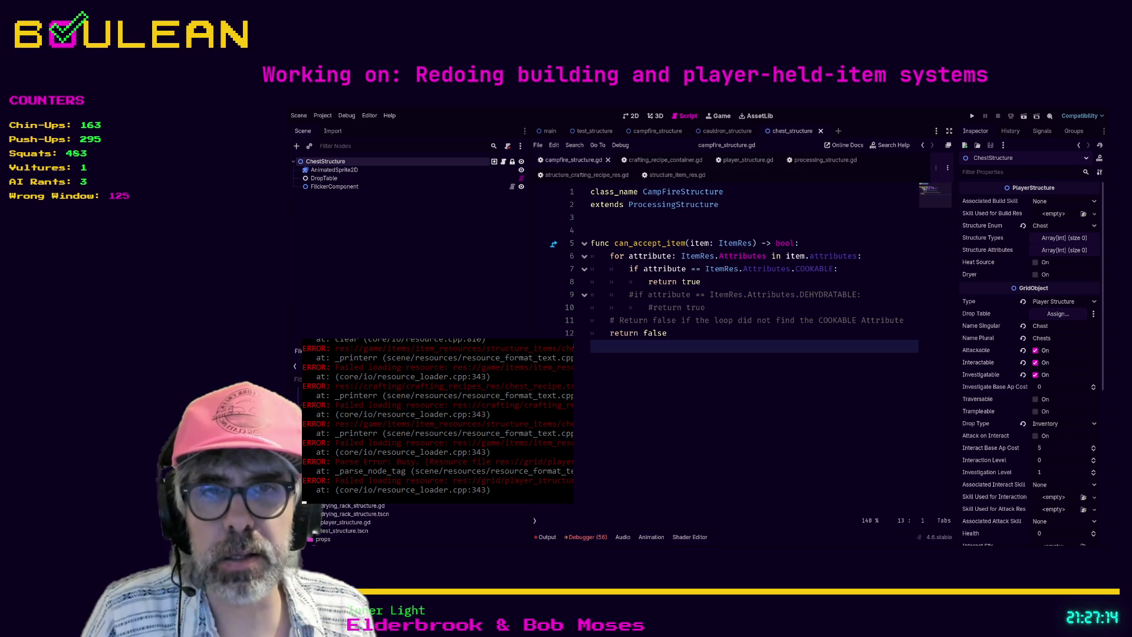
{"action": "left_click", "coordinate": [372, 514]}
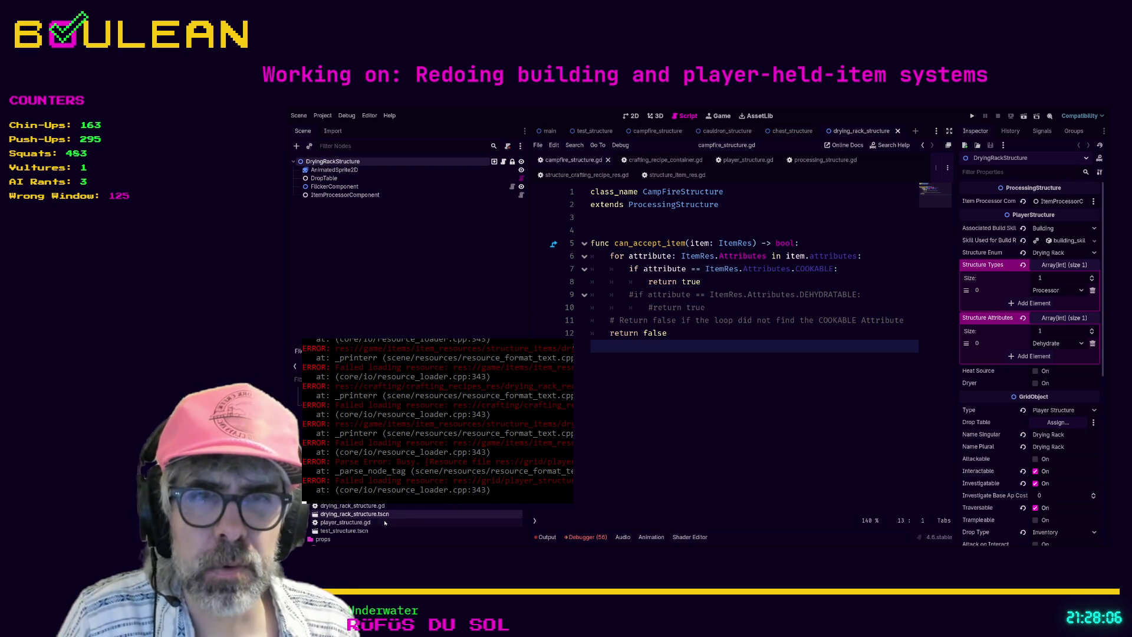
Select the test_structure scene file in the FileSystem dock.
{"action": "left_click", "coordinate": [353, 530]}
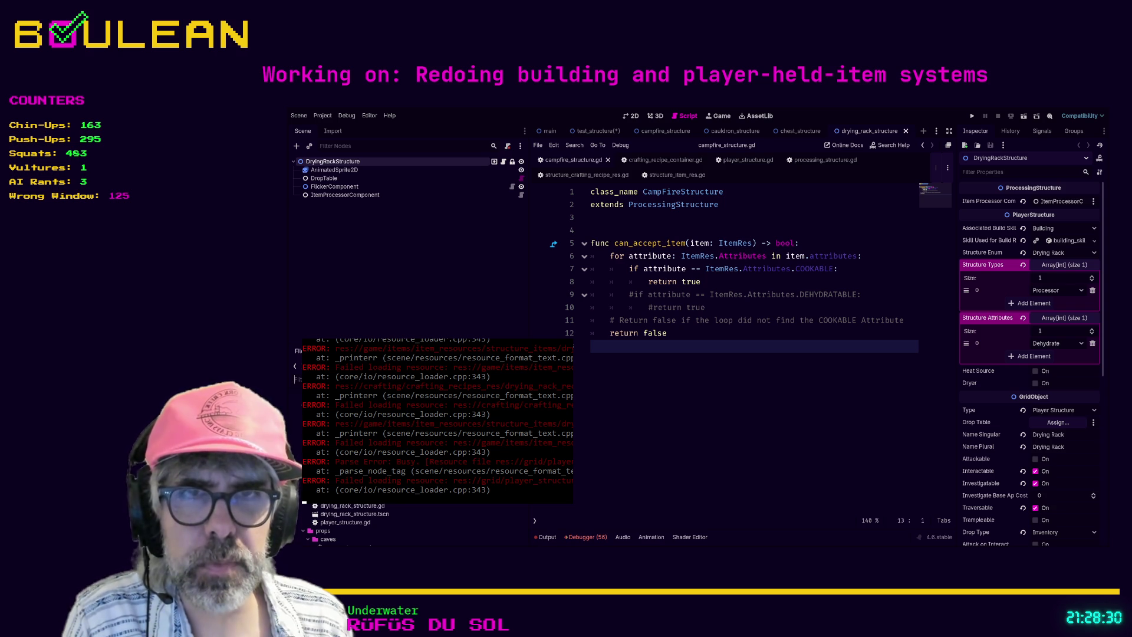
Scroll through CampFireStructure's Inspector to review its Firemaking build skill and Cooking interaction settings.
{"action": "scroll", "coordinate": [354, 522], "scroll_direction": "down", "scroll_amount": 5}
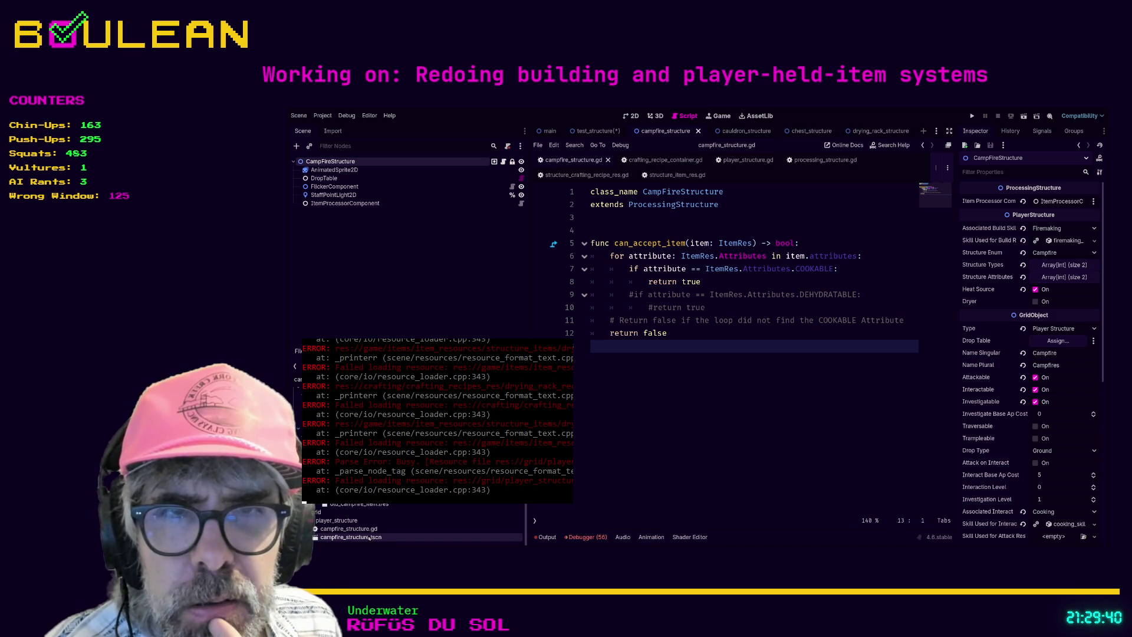
{"action": "scroll", "coordinate": [352, 510], "scroll_direction": "up", "scroll_amount": 2}
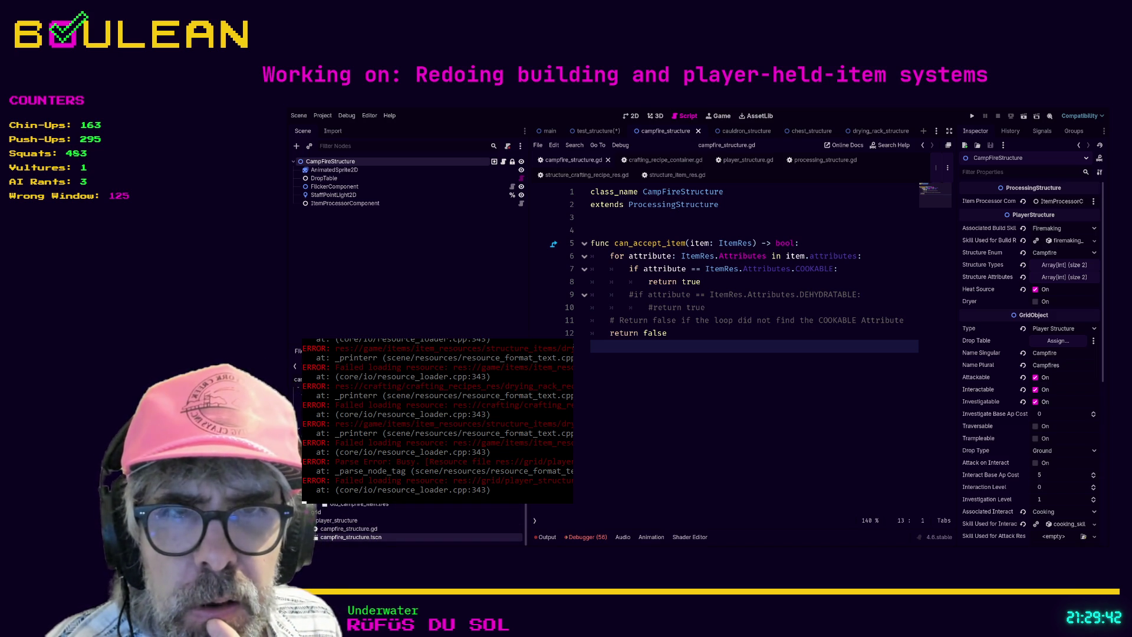
{"action": "scroll", "coordinate": [352, 519], "scroll_direction": "up", "scroll_amount": 1}
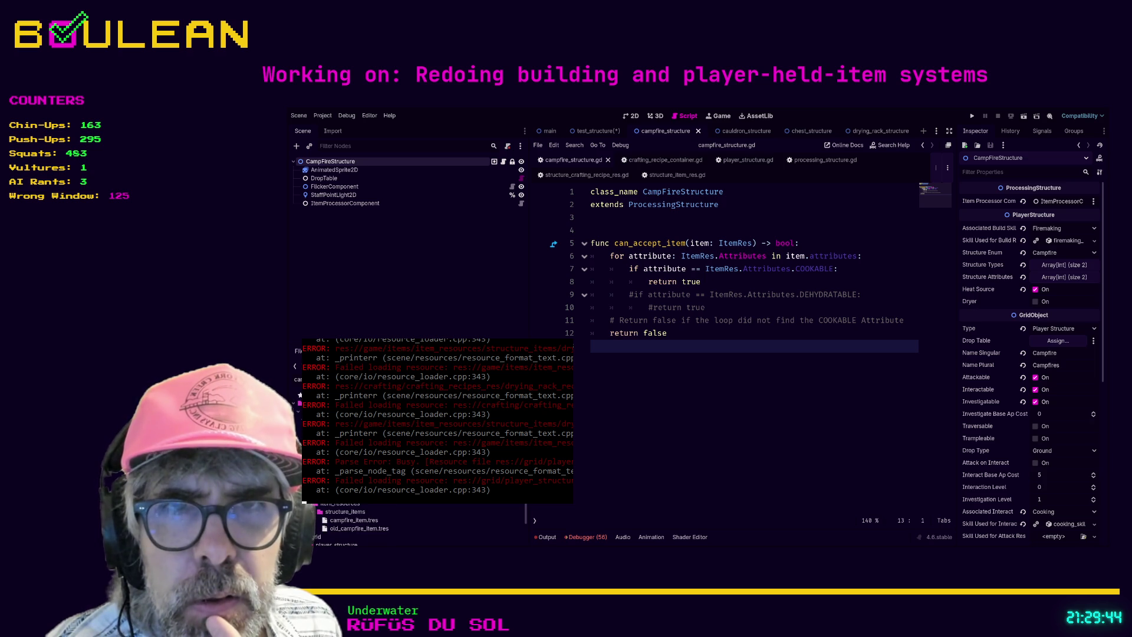
{"action": "scroll", "coordinate": [352, 519], "scroll_direction": "down", "scroll_amount": 3}
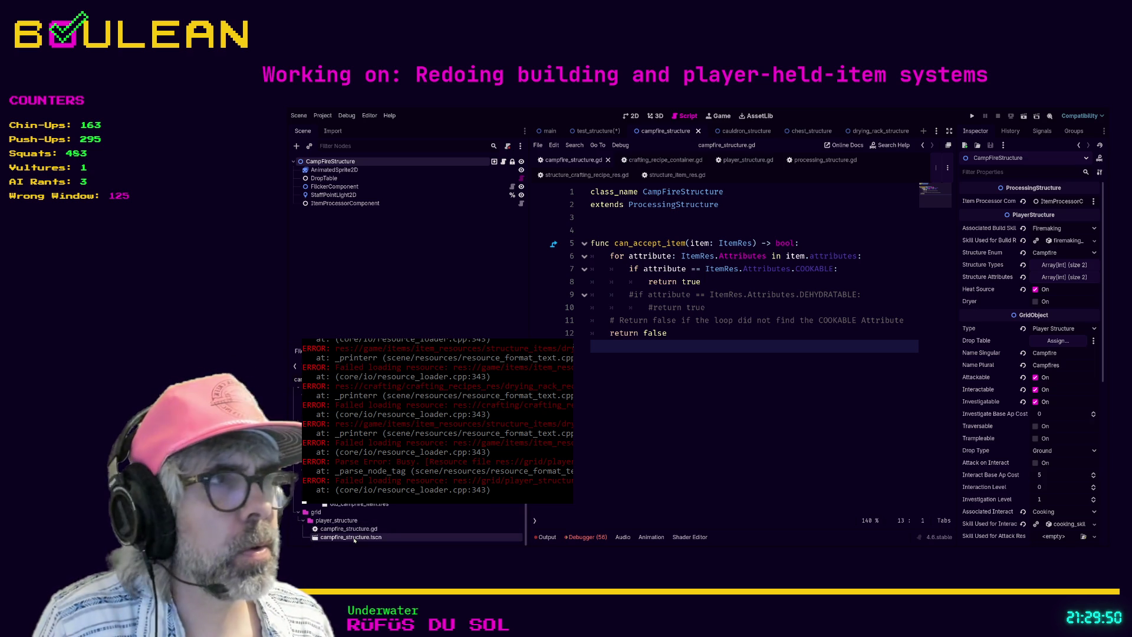
{"action": "scroll", "coordinate": [1066, 265], "scroll_direction": "down", "scroll_amount": 5}
{"action": "scroll", "coordinate": [1070, 288], "scroll_direction": "down", "scroll_amount": 3}
{"action": "scroll", "coordinate": [1068, 324], "scroll_direction": "up", "scroll_amount": 4}
{"action": "scroll", "coordinate": [1066, 348], "scroll_direction": "up", "scroll_amount": 4}
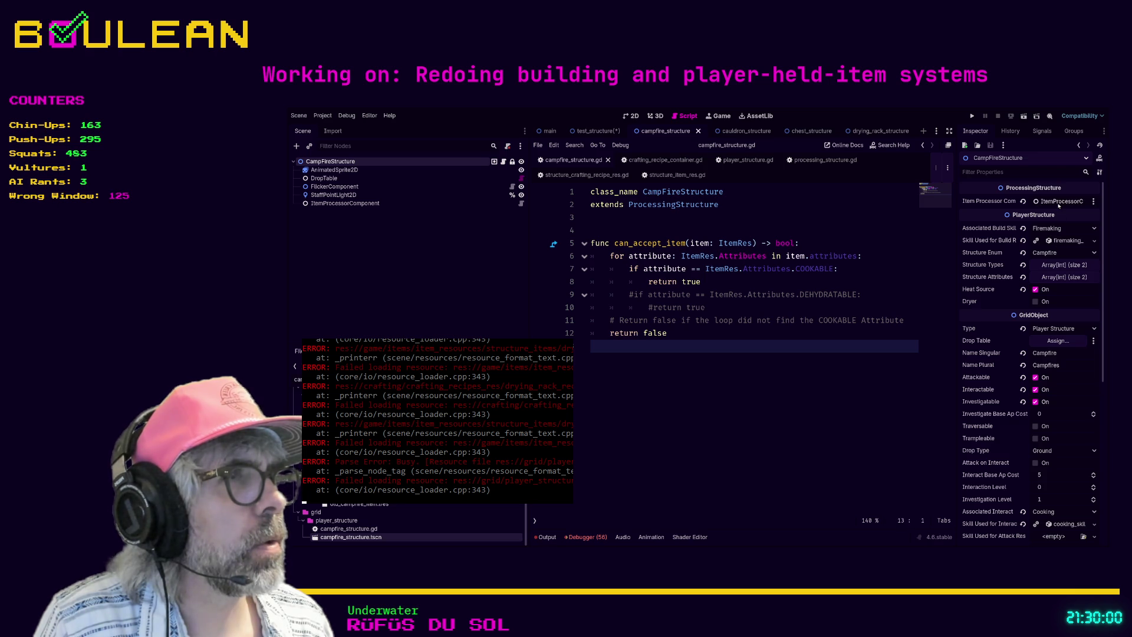
{"action": "scroll", "coordinate": [1060, 331], "scroll_direction": "down", "scroll_amount": 9}
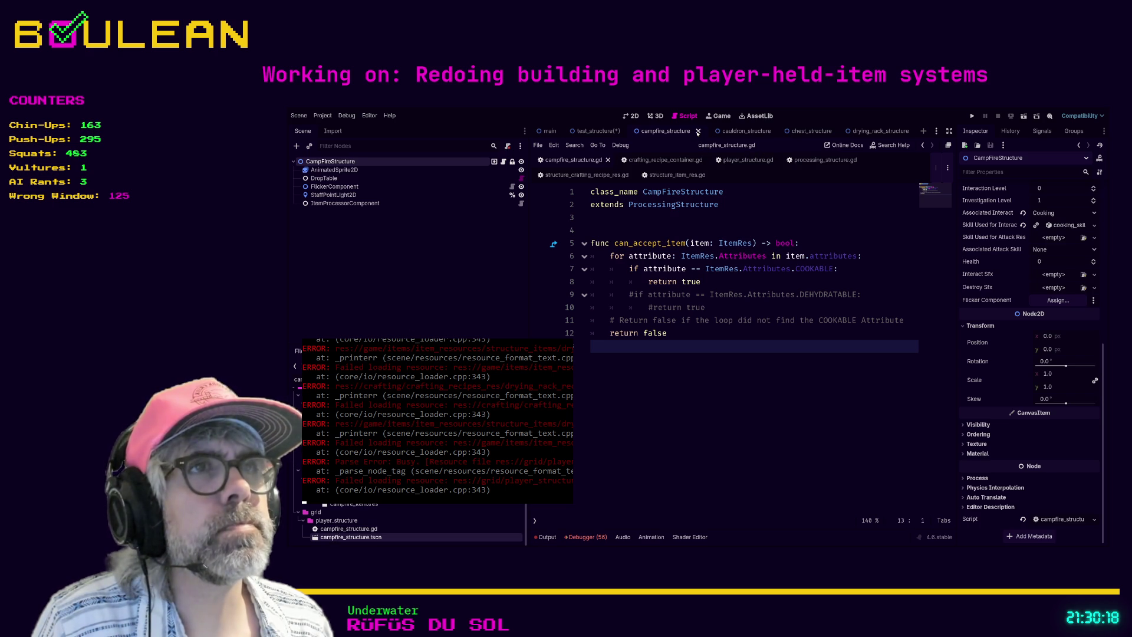
Close the campfire and drying rack scene tabs and reopen campfire_structure.tscn from the FileSystem dock.
{"action": "left_click", "coordinate": [698, 132]}
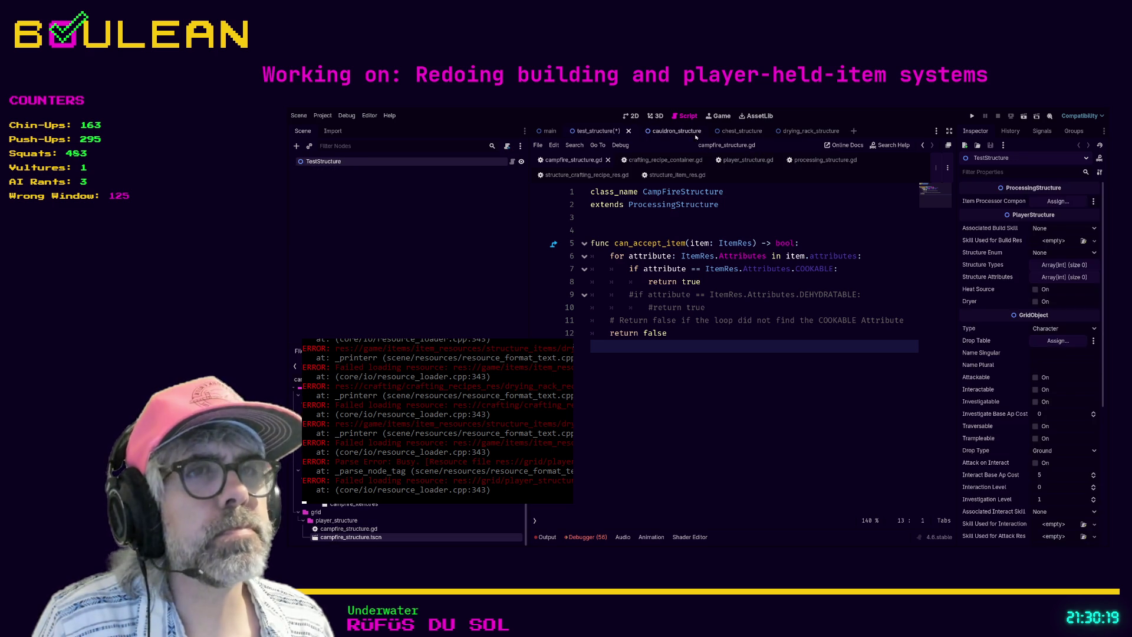
{"action": "double_click", "coordinate": [360, 537]}
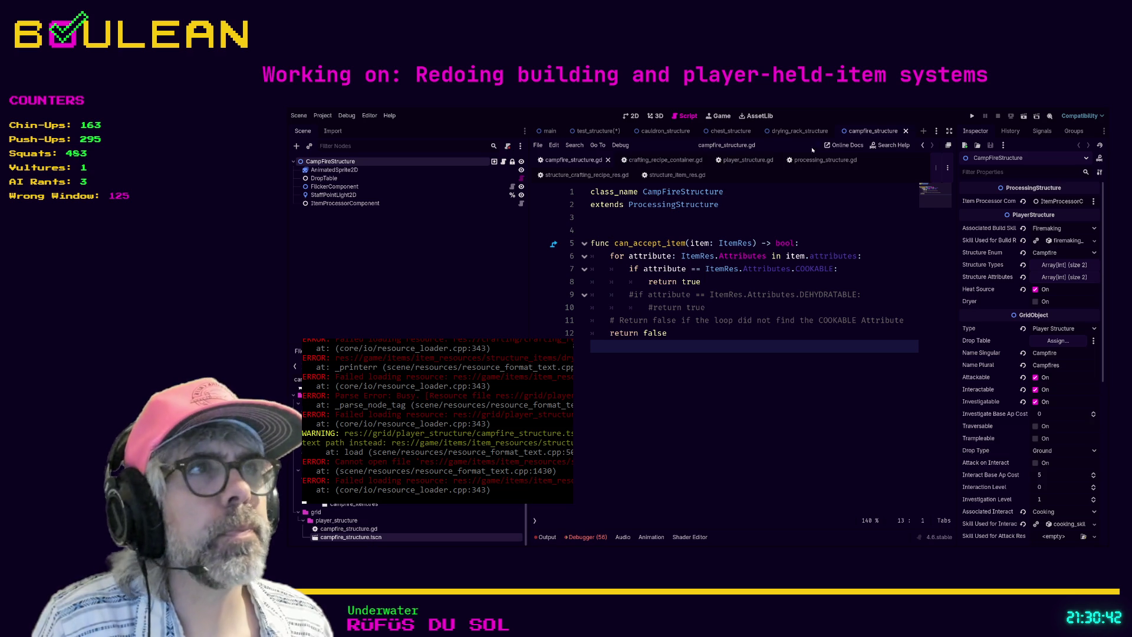
{"action": "left_click", "coordinate": [906, 131]}
{"action": "left_click", "coordinate": [836, 131]}
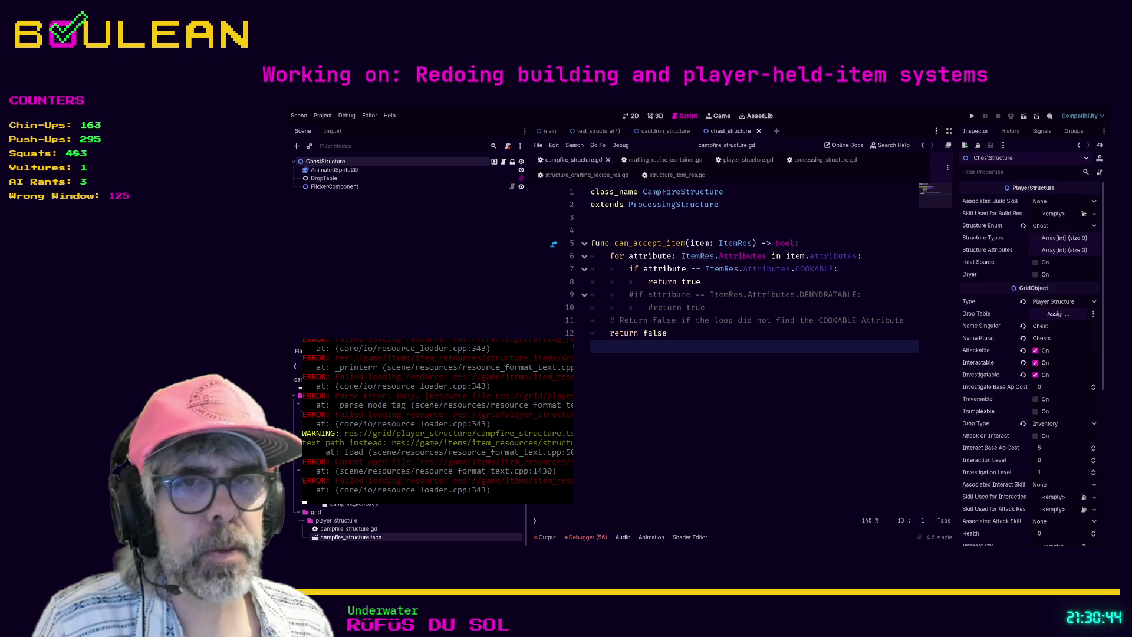
{"action": "double_click", "coordinate": [351, 537]}
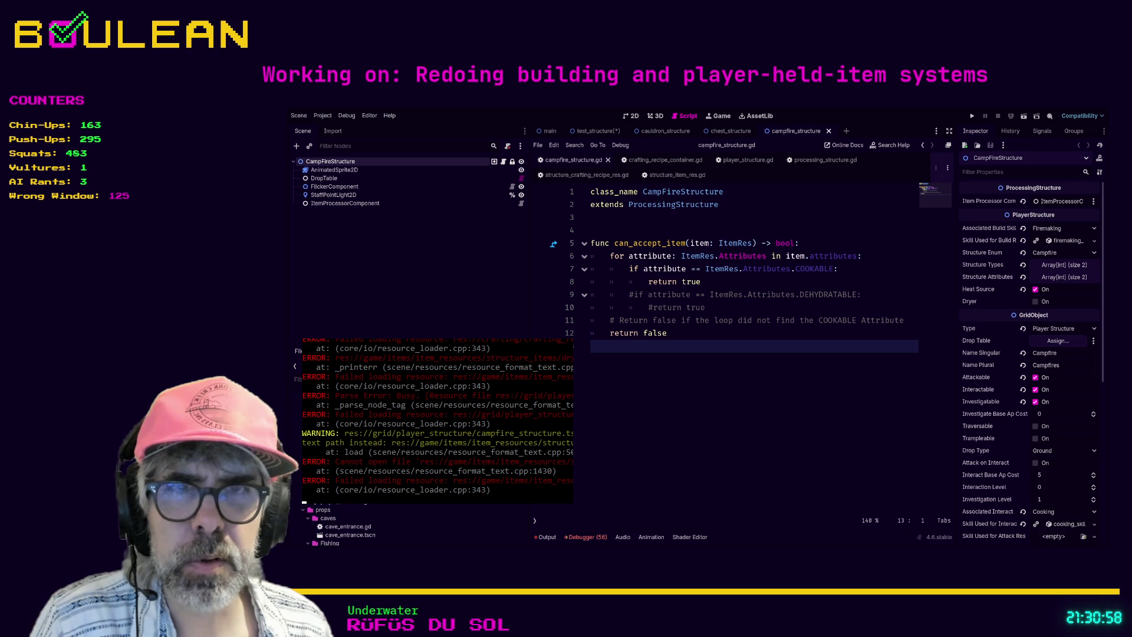
Filter the FileSystem dock with 'str' to list only structure files, and view the test_structure scene.
{"action": "scroll", "coordinate": [376, 518], "scroll_direction": "down", "scroll_amount": 3}
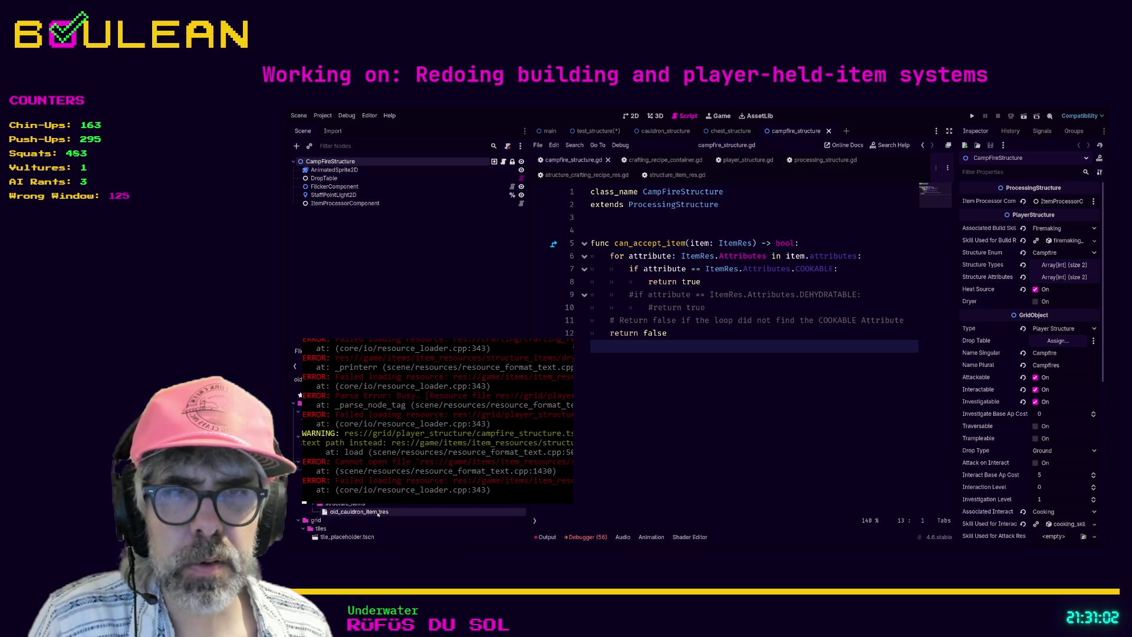
{"action": "scroll", "coordinate": [377, 516], "scroll_direction": "down", "scroll_amount": 1}
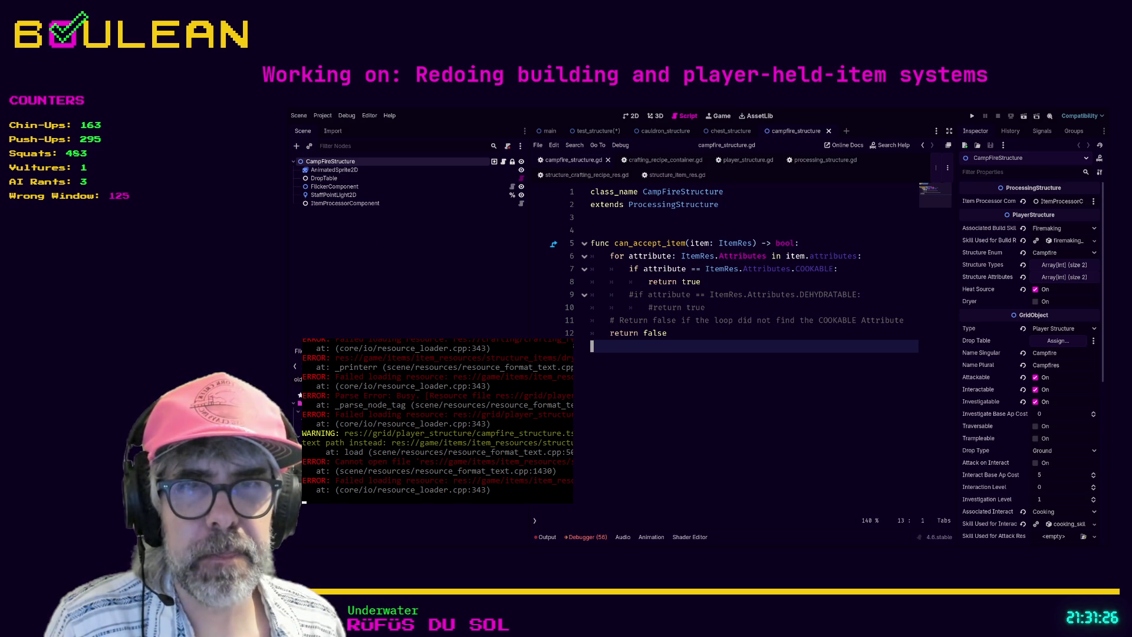
{"action": "key", "text": "BackSpace"}
{"action": "key", "text": "BackSpace"}
{"action": "key", "text": "BackSpace"}
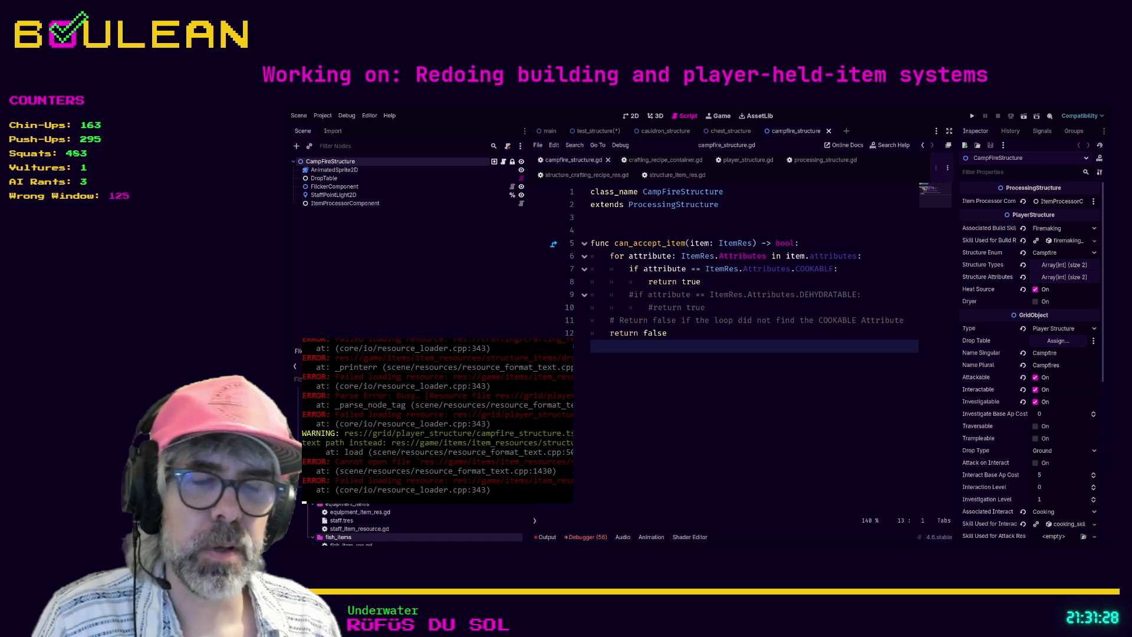
{"action": "type", "text": "str"}
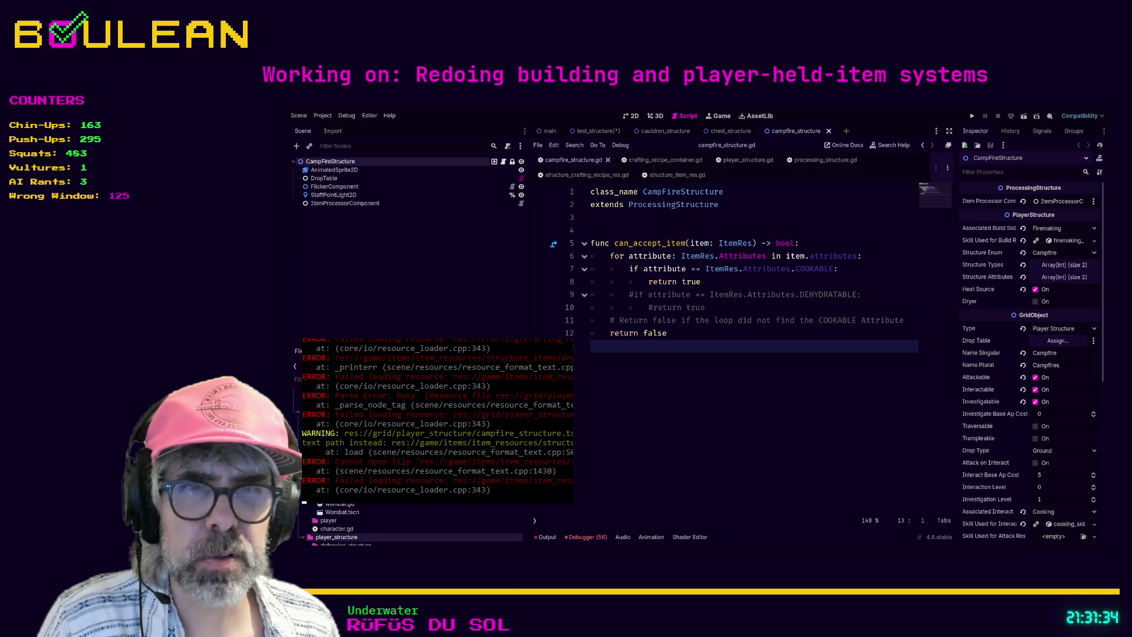
{"action": "scroll", "coordinate": [348, 525], "scroll_direction": "down", "scroll_amount": 1}
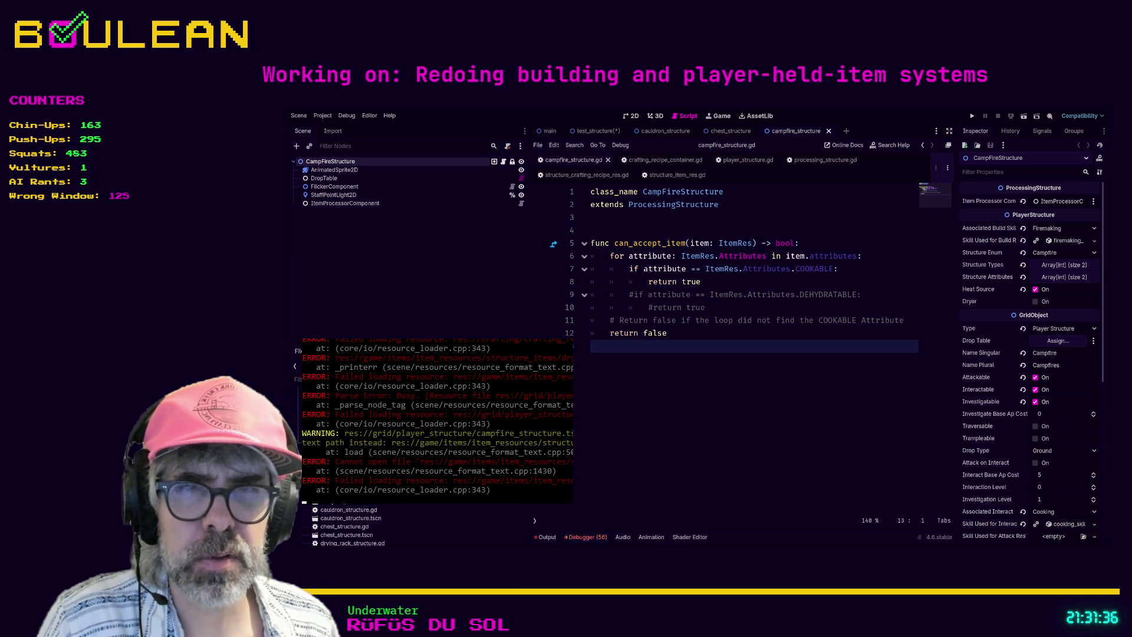
{"action": "scroll", "coordinate": [347, 525], "scroll_direction": "down", "scroll_amount": 2}
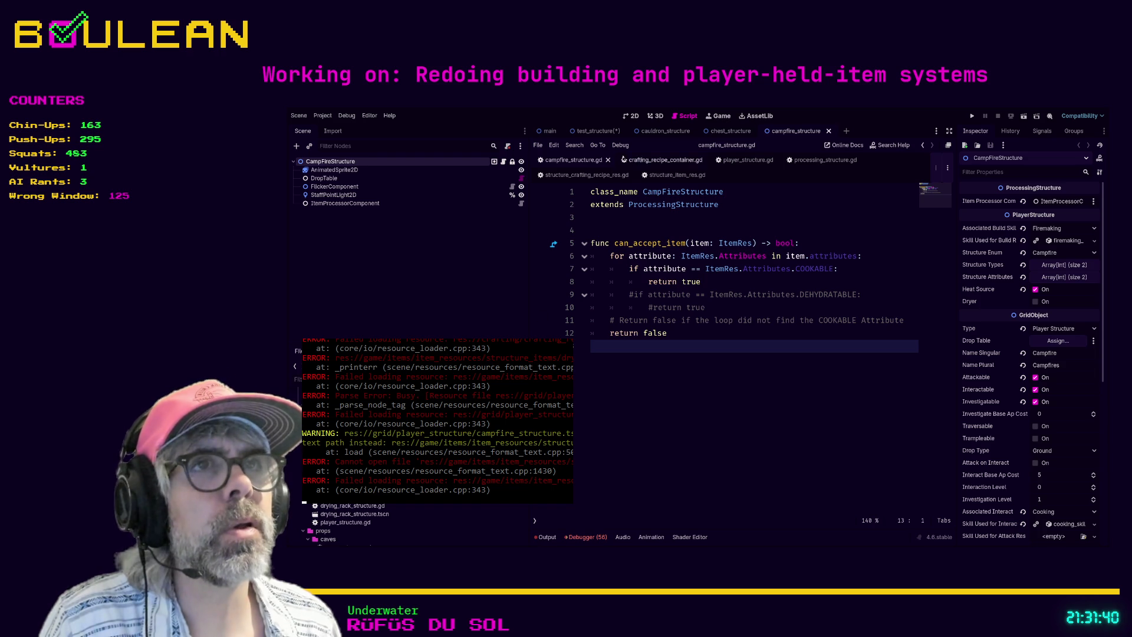
{"action": "left_click", "coordinate": [613, 131]}
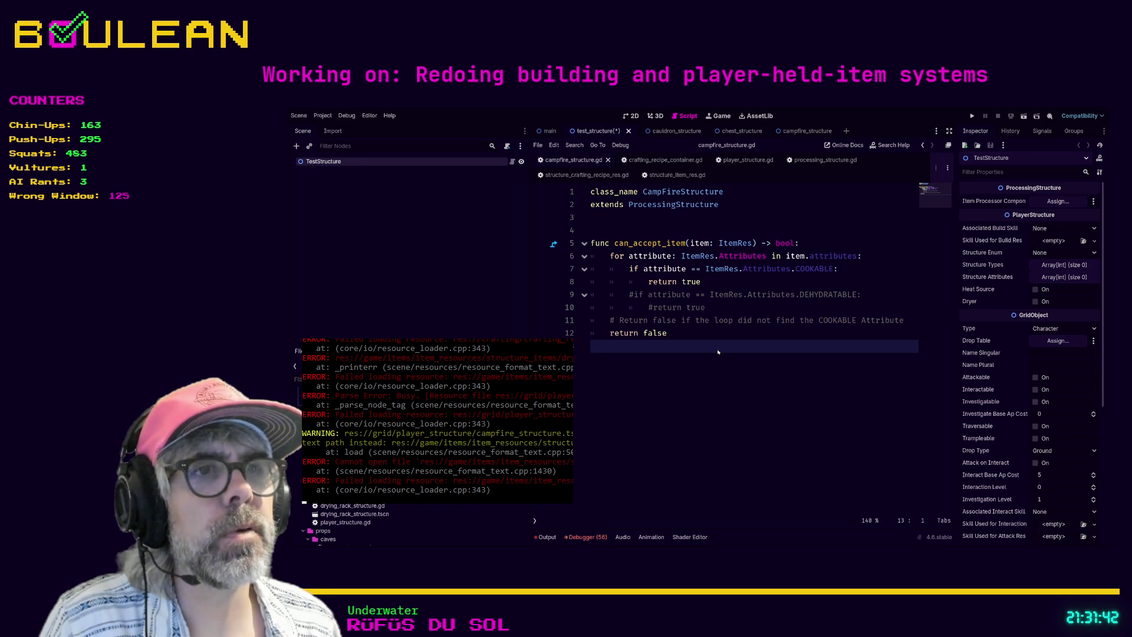
Close the test structure, main, cauldron, chest and campfire scene tabs.
{"action": "left_click", "coordinate": [628, 131]}
{"action": "left_click", "coordinate": [563, 131]}
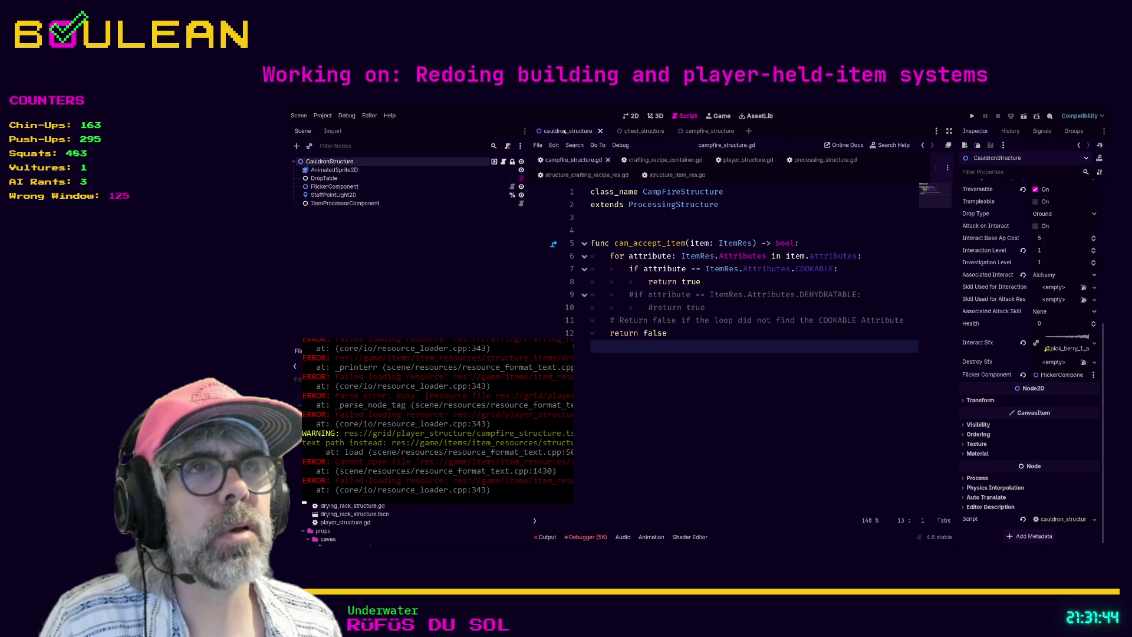
{"action": "left_click", "coordinate": [600, 132]}
{"action": "left_click", "coordinate": [602, 132]}
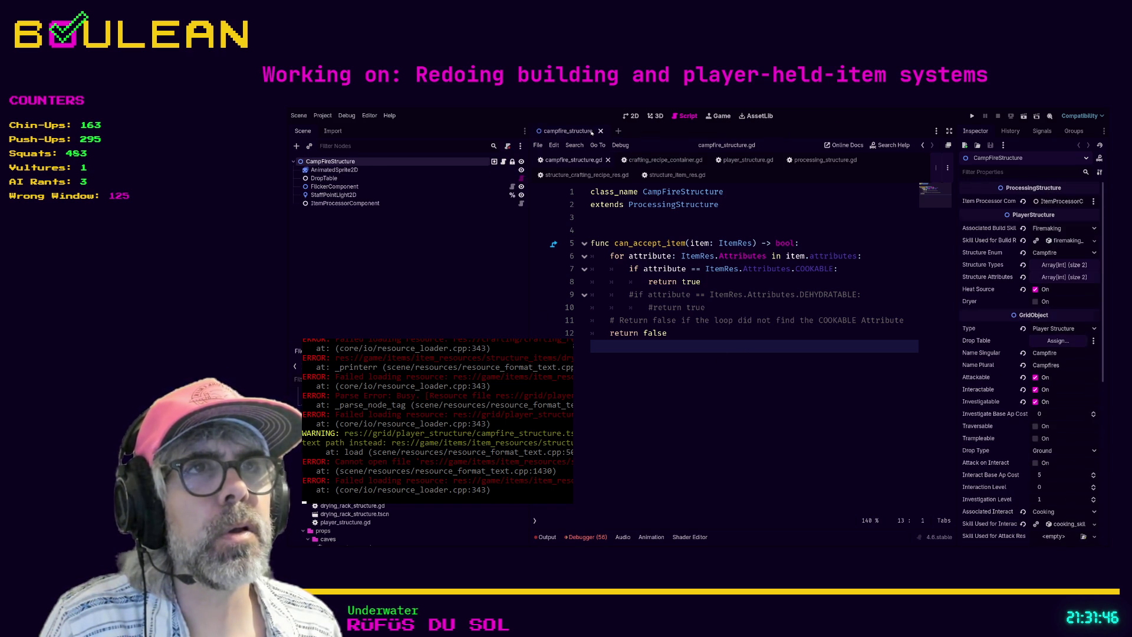
{"action": "left_click", "coordinate": [603, 132]}
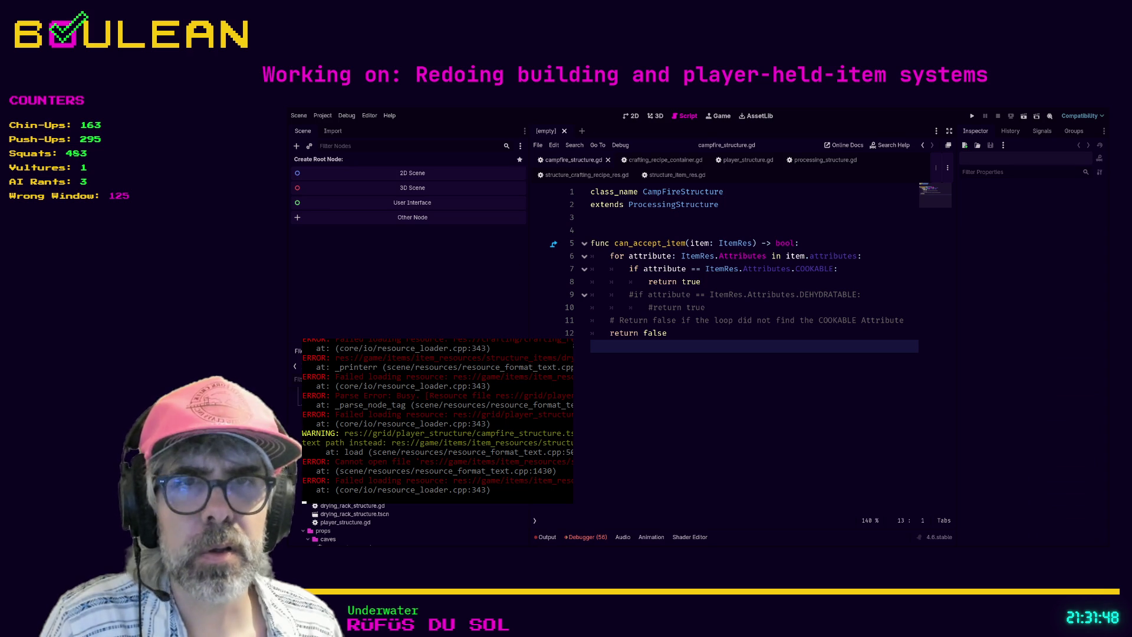
Reopen the campfire, cauldron and chest structure scenes with Ctrl+Shift+T.
{"action": "key", "text": "ctrl+shift+t"}
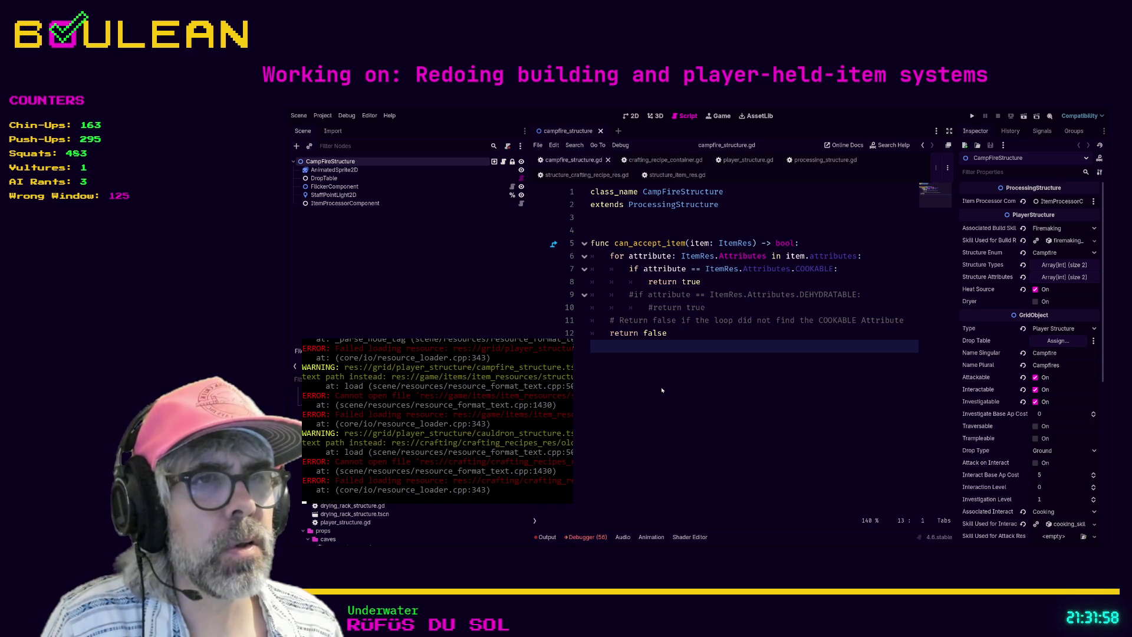
{"action": "key", "text": "ctrl+shift+t"}
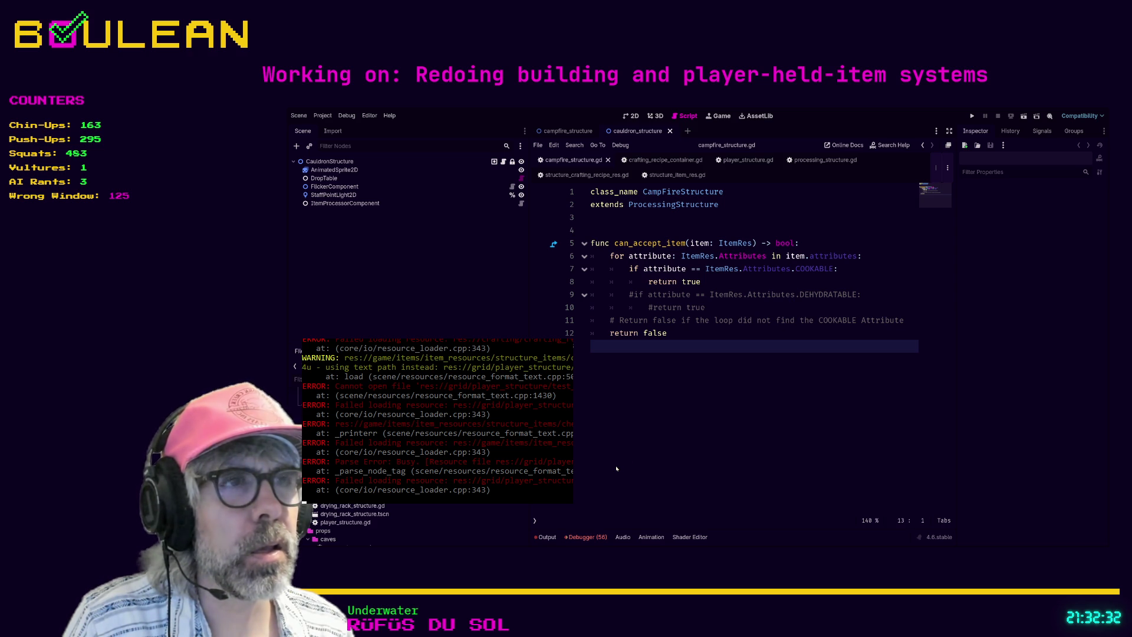
{"action": "key", "text": "ctrl+shift+t"}
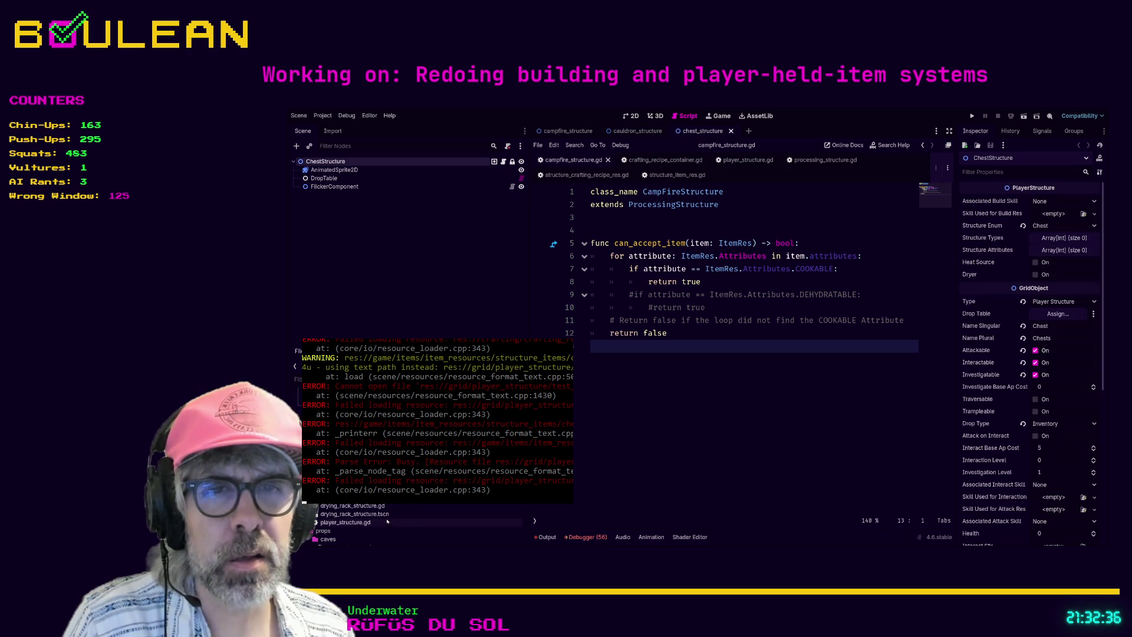
Open the drying rack scene, then close all the campfire, cauldron, chest and drying rack tabs.
{"action": "double_click", "coordinate": [354, 514]}
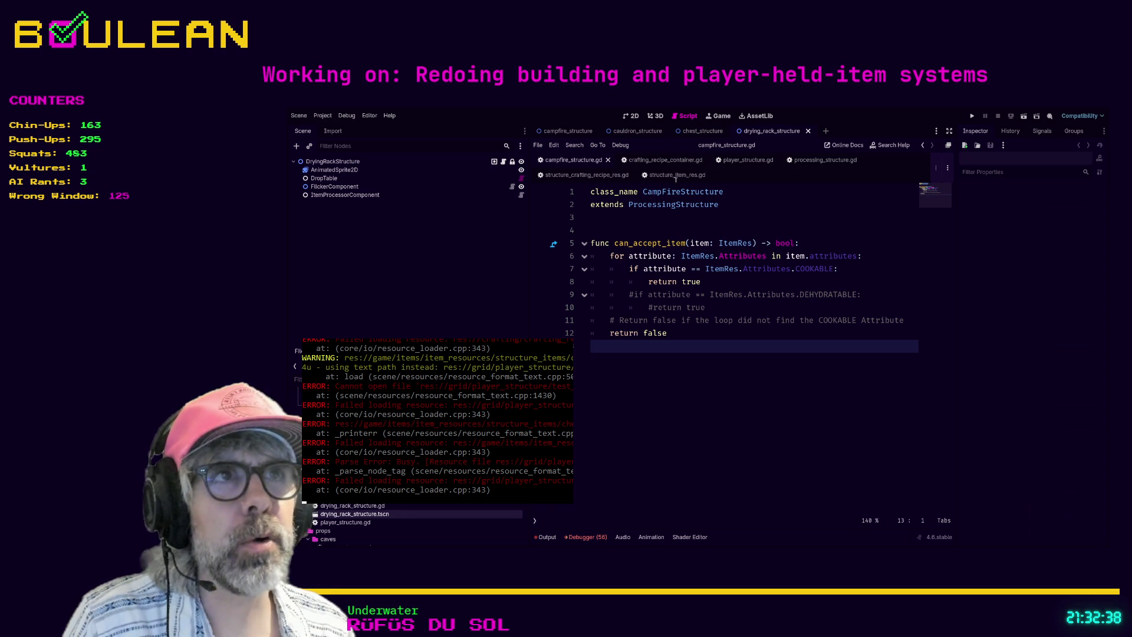
{"action": "left_click", "coordinate": [567, 131]}
{"action": "left_click", "coordinate": [601, 131]}
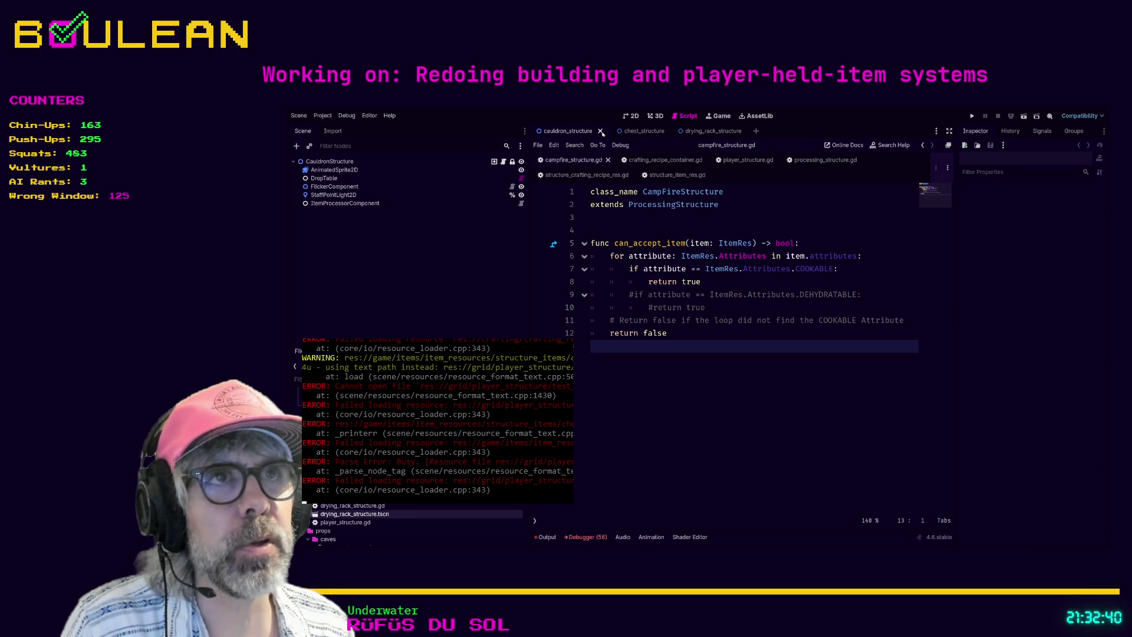
{"action": "left_click", "coordinate": [601, 131]}
{"action": "left_click", "coordinate": [594, 131]}
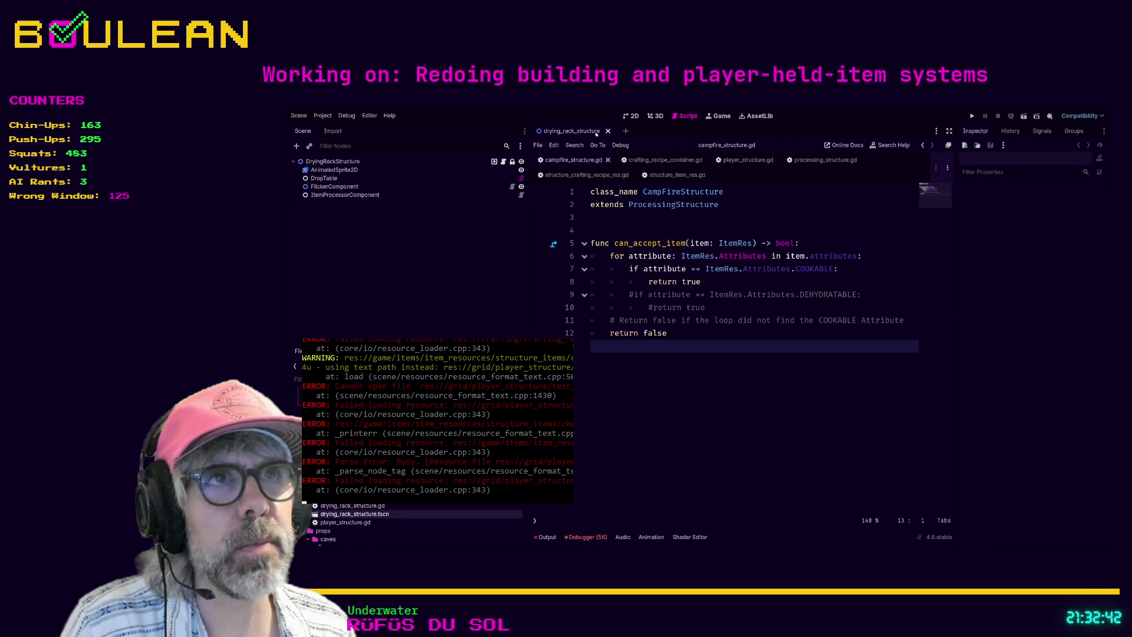
{"action": "left_click", "coordinate": [608, 131]}
Reopen the campfire, cauldron, chest and drying rack structure scenes and run the project with F5.
{"action": "double_click", "coordinate": [342, 481]}
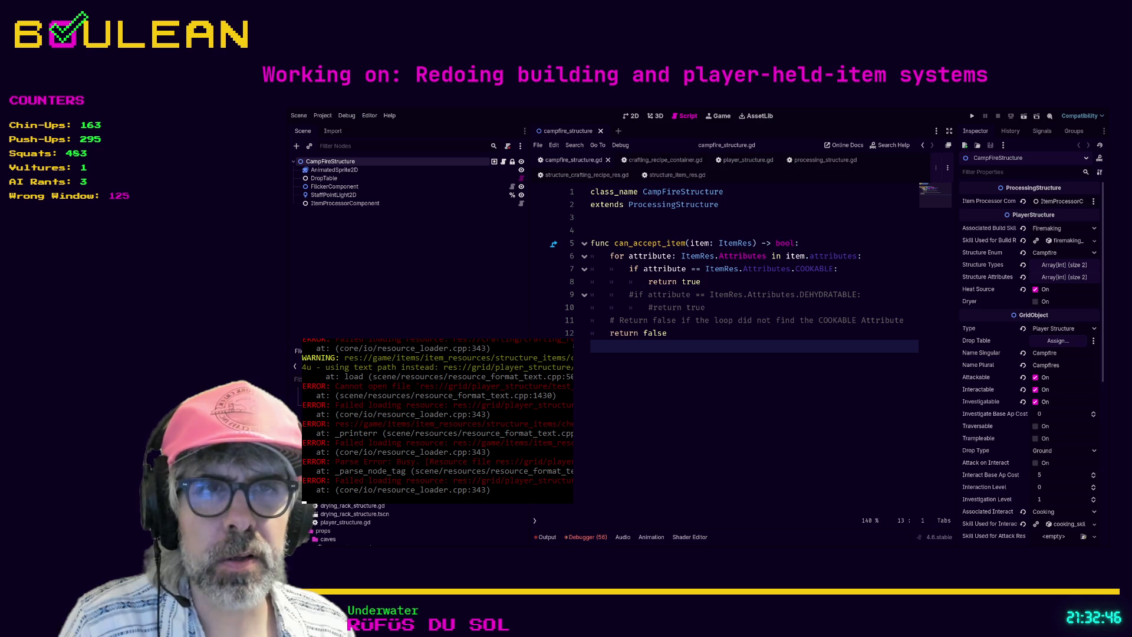
{"action": "double_click", "coordinate": [342, 497]}
{"action": "double_click", "coordinate": [336, 500]}
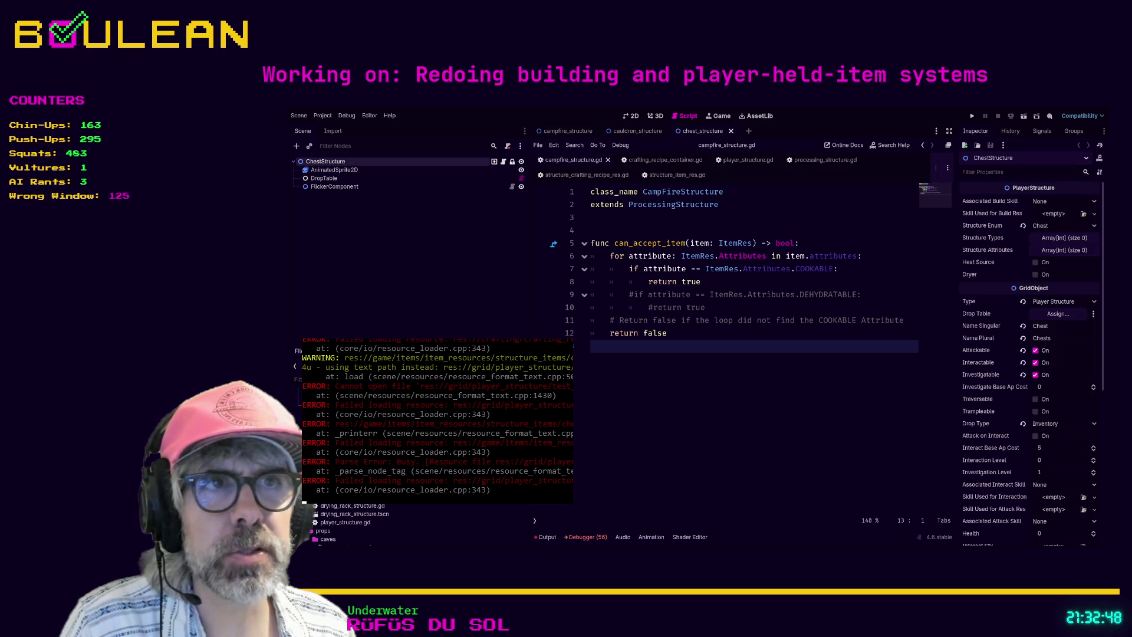
{"action": "double_click", "coordinate": [344, 514]}
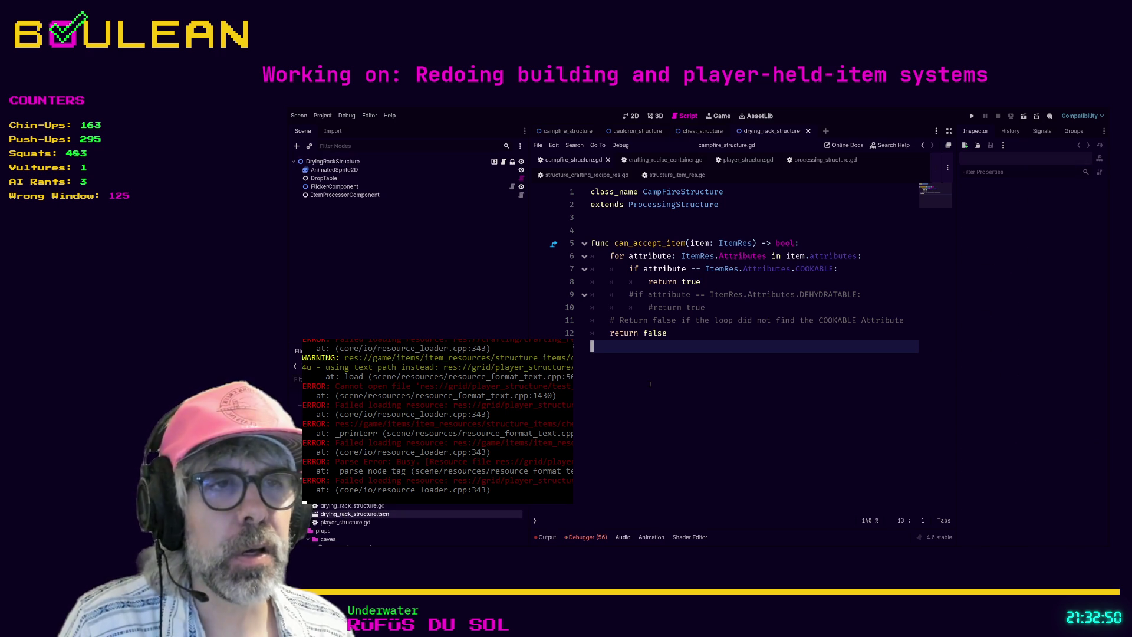
{"action": "key", "text": "F5"}
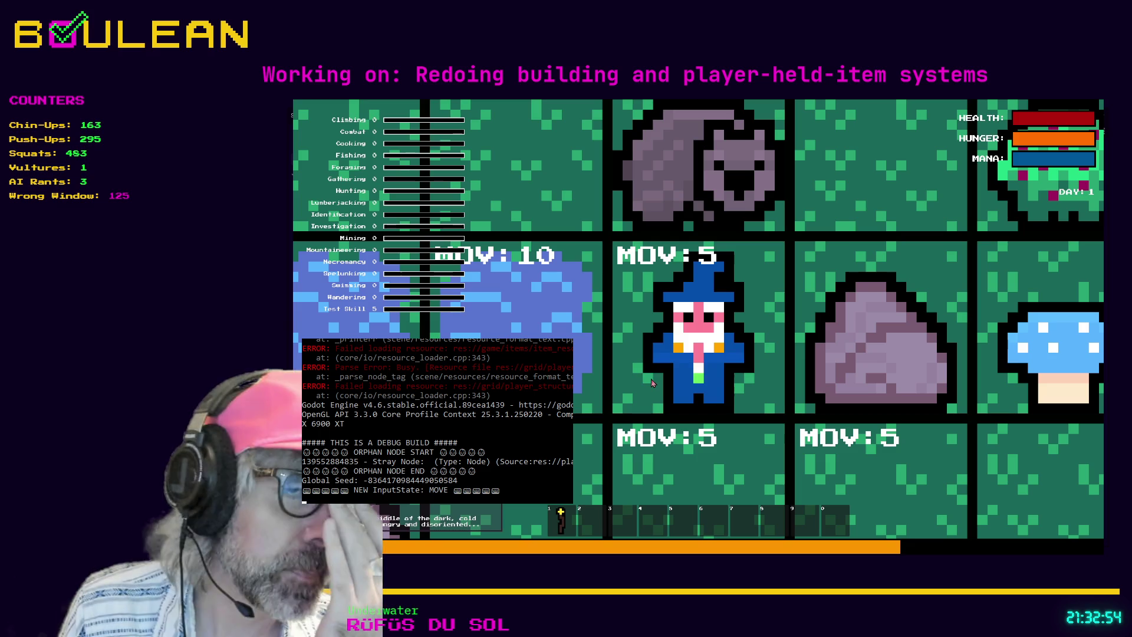
Walk the wizard through the night forest toward the Beaver.
{"action": "left_click", "coordinate": [652, 383]}
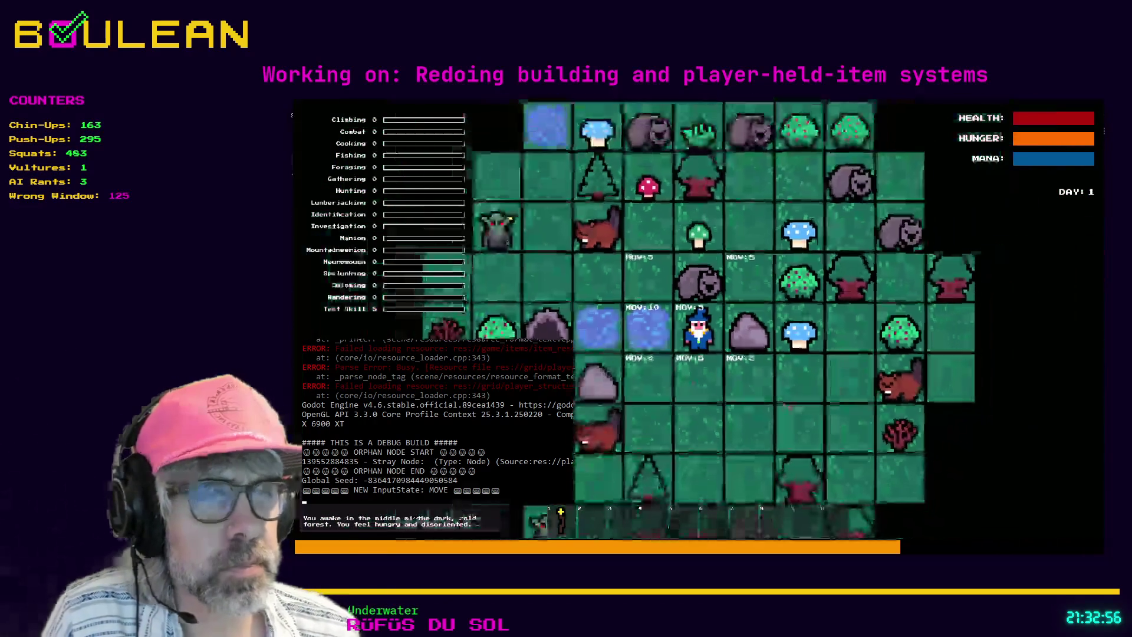
{"action": "key", "text": "Down"}
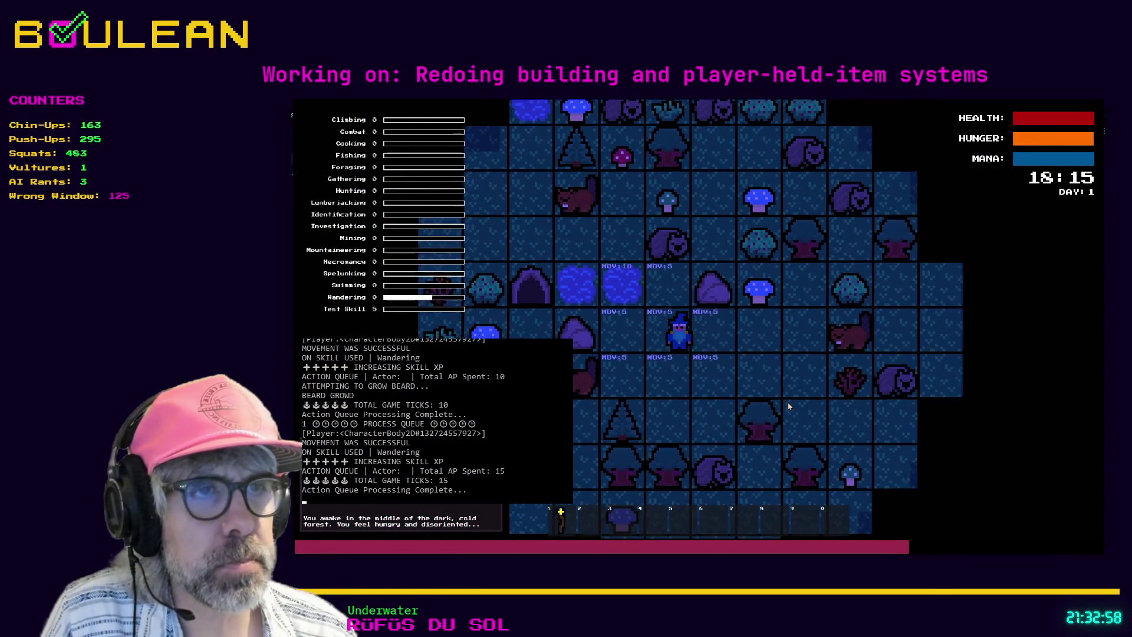
{"action": "key", "text": "Down"}
{"action": "key", "text": "Down"}
{"action": "key", "text": "Right"}
{"action": "key", "text": "Right"}
{"action": "key", "text": "Right"}
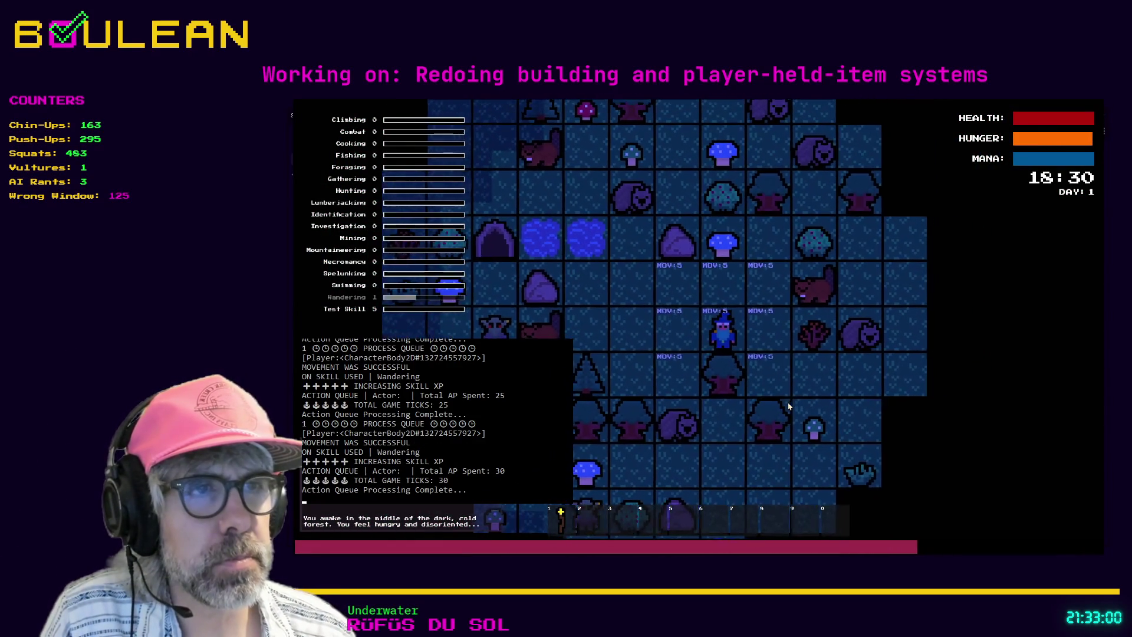
{"action": "key", "text": "Up"}
{"action": "key", "text": "Left"}
{"action": "key", "text": "Right"}
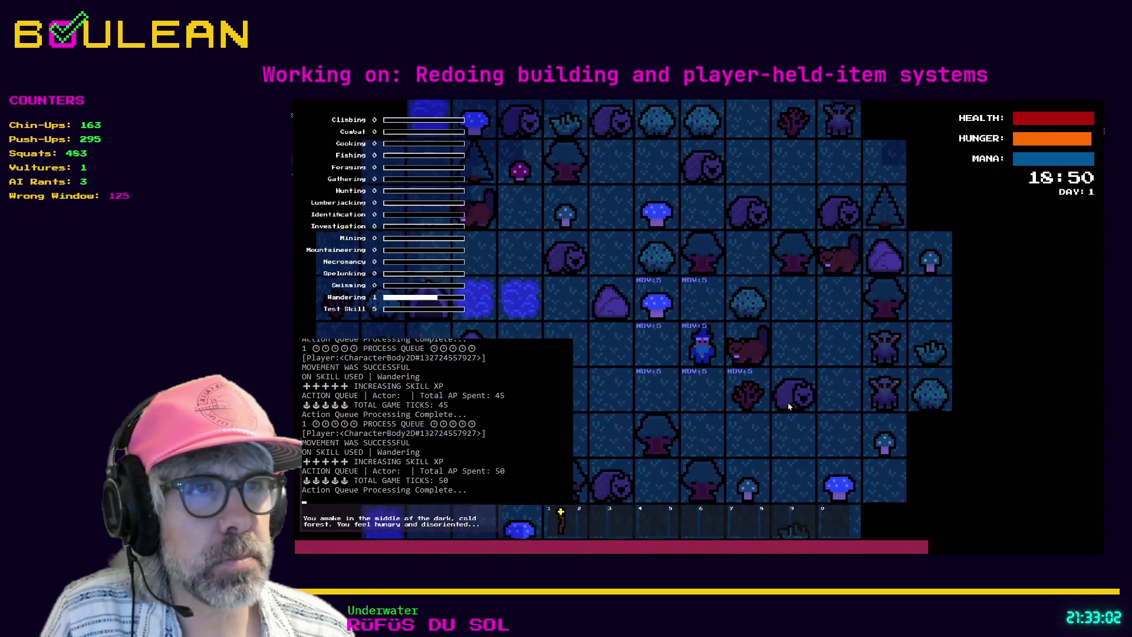
Switch to interact mode and attack the Beaver until it is gone.
{"action": "key", "text": "e"}
{"action": "key", "text": "Right"}
{"action": "key", "text": "Right"}
{"action": "key", "text": "Right"}
{"action": "key", "text": "Right"}
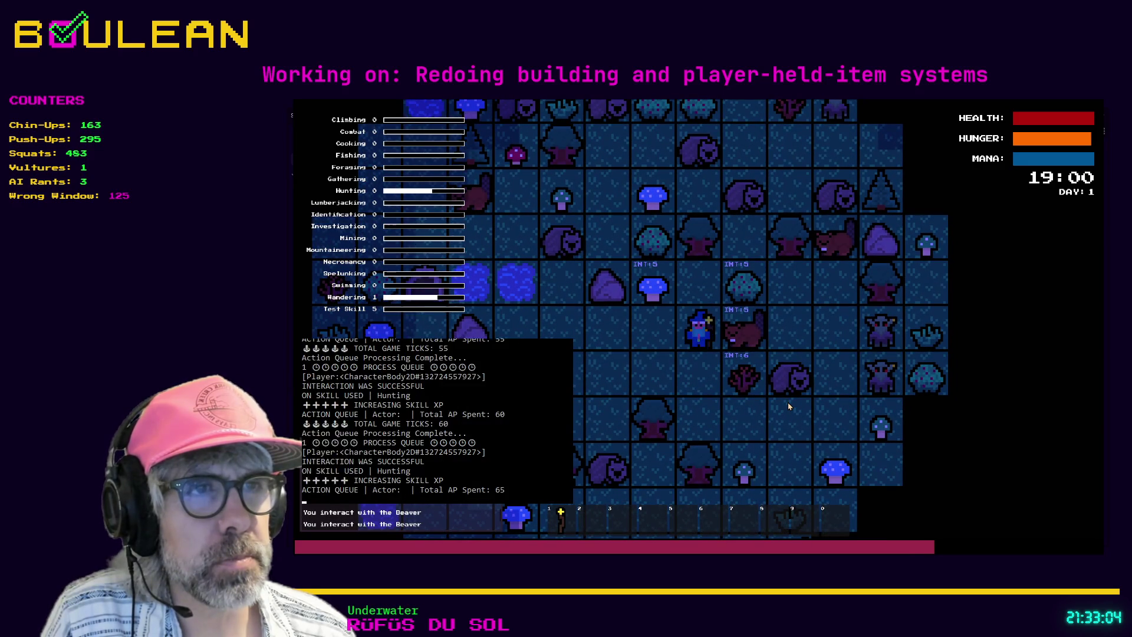
{"action": "key", "text": "Right"}
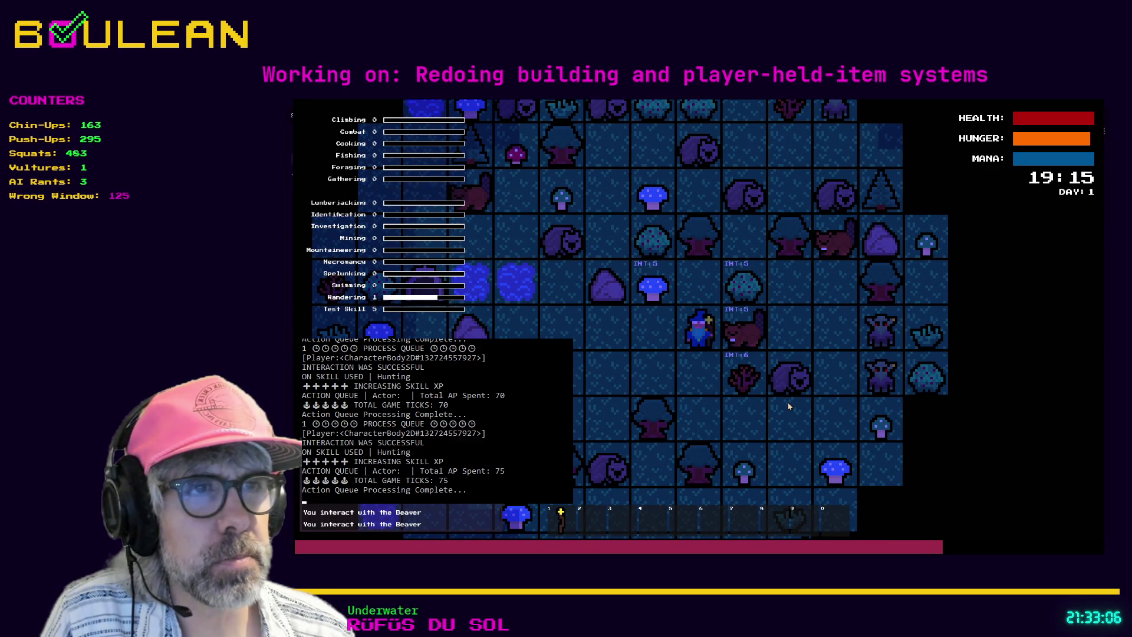
{"action": "key", "text": "1"}
{"action": "key", "text": "Right"}
{"action": "key", "text": "Right"}
{"action": "key", "text": "i"}
{"action": "key", "text": "m"}
{"action": "key", "text": "Right"}
Forage berries from the bush above the wizard, then return to moving.
{"action": "key", "text": "e"}
{"action": "key", "text": "Up"}
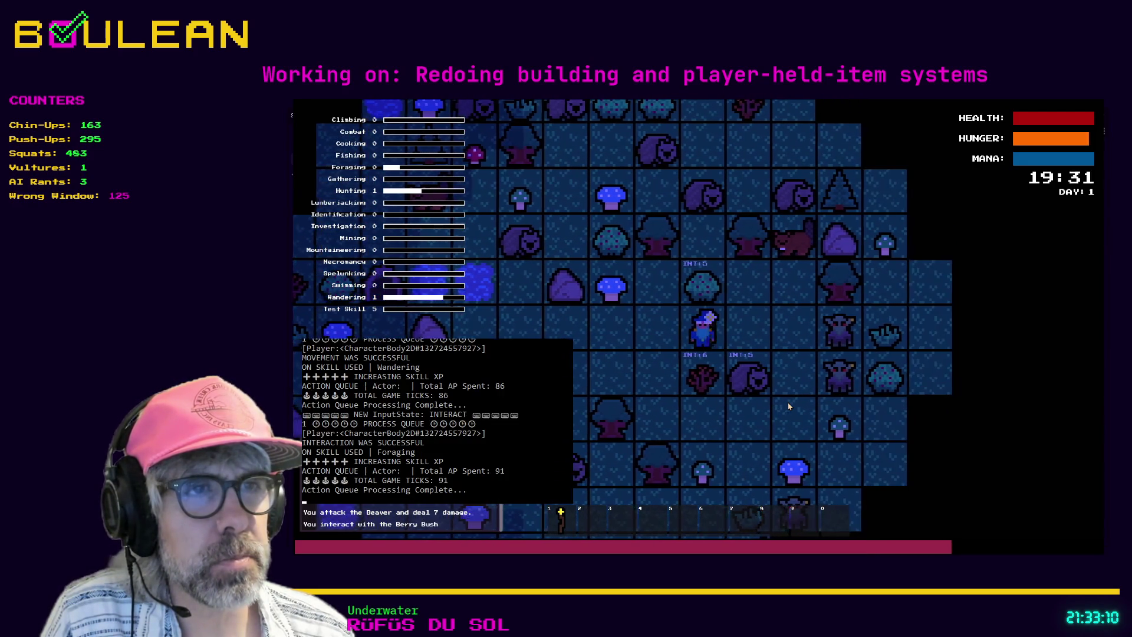
{"action": "key", "text": "Up"}
{"action": "key", "text": "Up"}
{"action": "key", "text": "Up"}
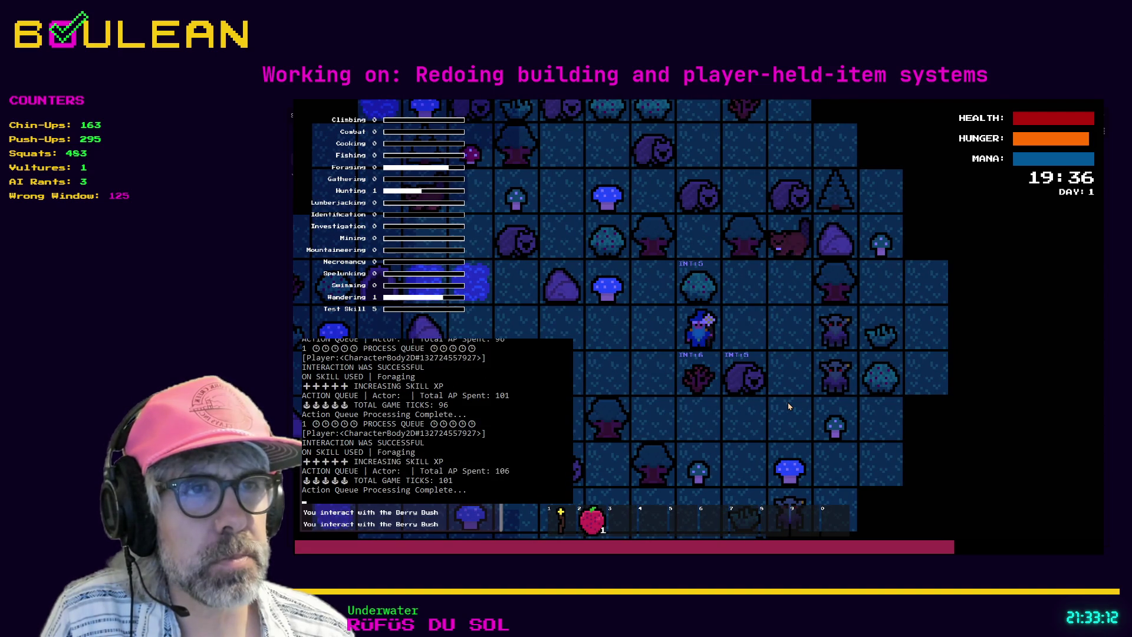
{"action": "key", "text": "m"}
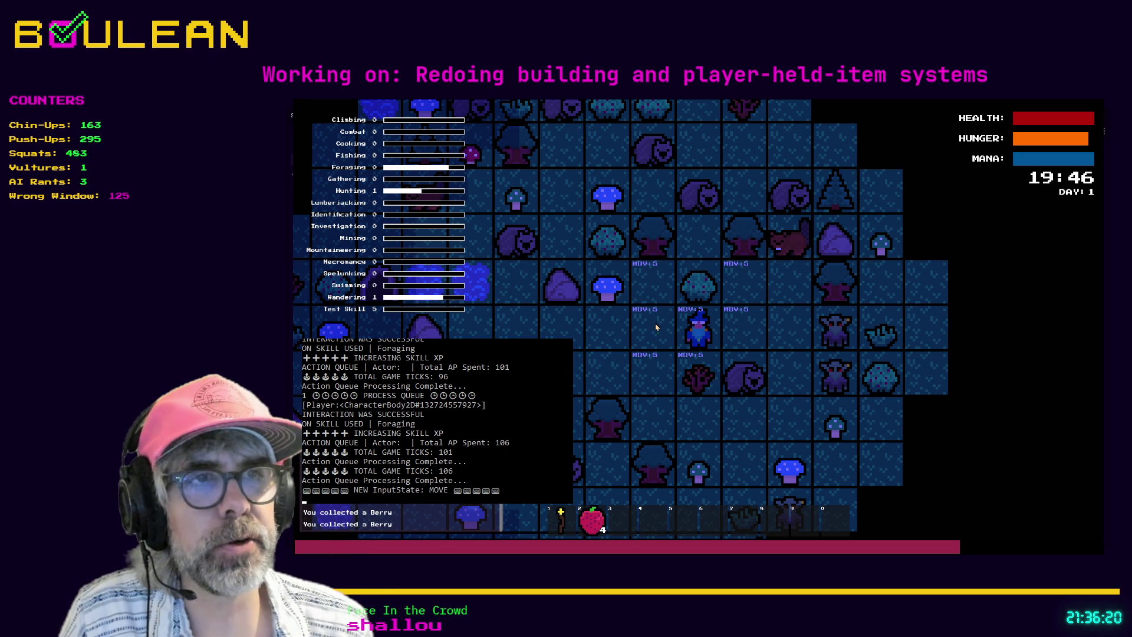
View the in-game crafting list (Bedroll, Chest, Cordage, Drying Rack, Torch), then stop the game with F8.
{"action": "key", "text": "c"}
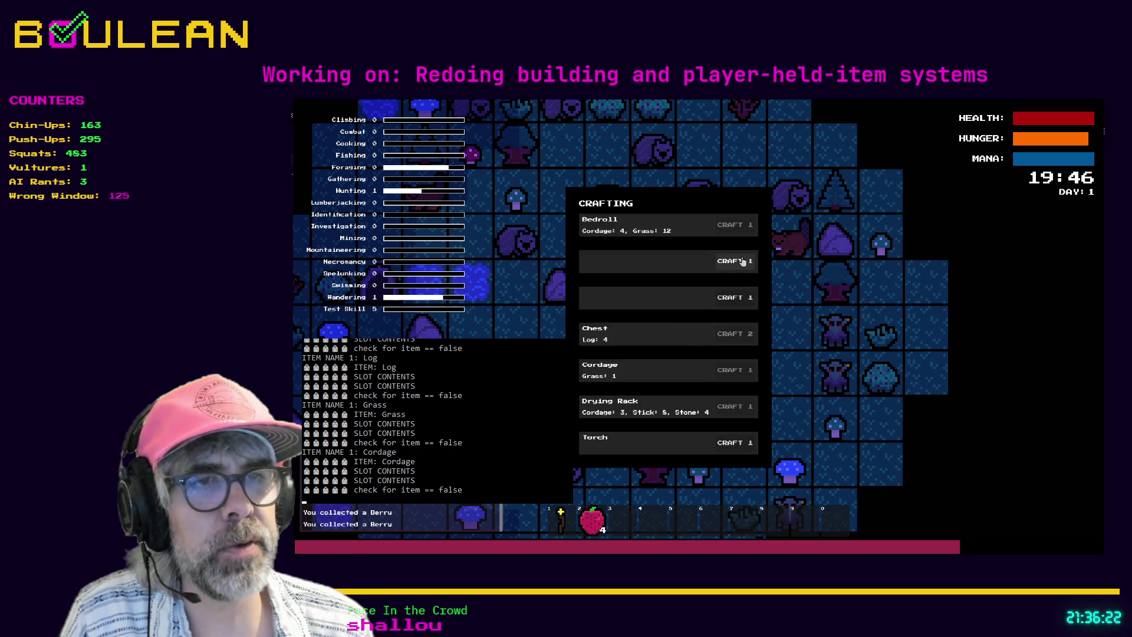
{"action": "key", "text": "c"}
{"action": "key", "text": "F8"}
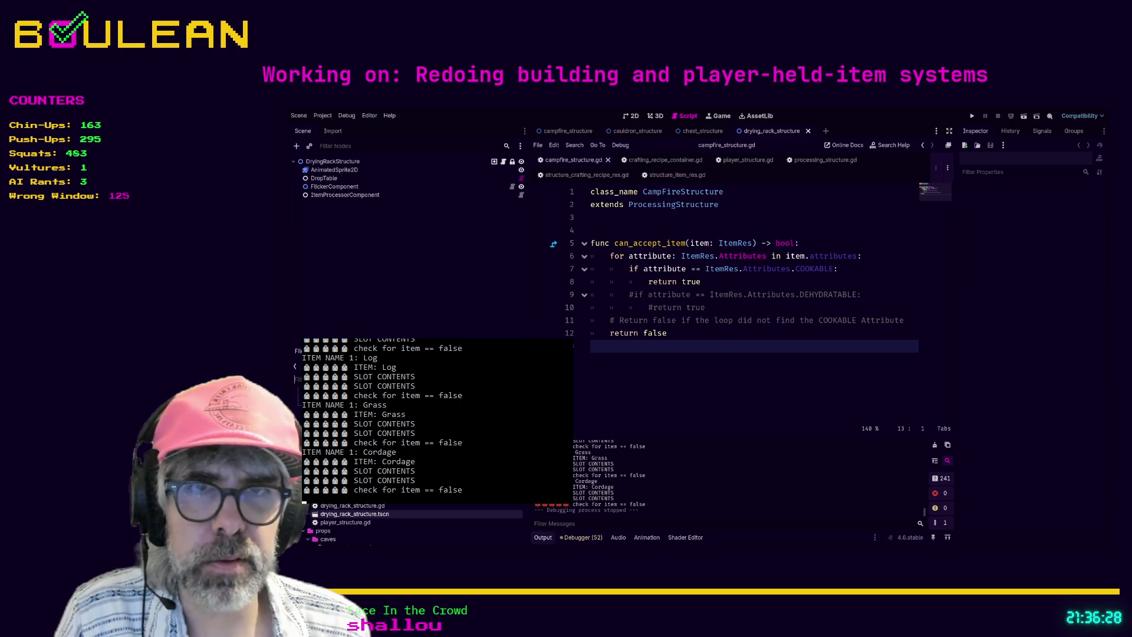
Name the campfire recipe Campfire, with plural name Campfires.
{"action": "scroll", "coordinate": [354, 522], "scroll_direction": "up", "scroll_amount": 3}
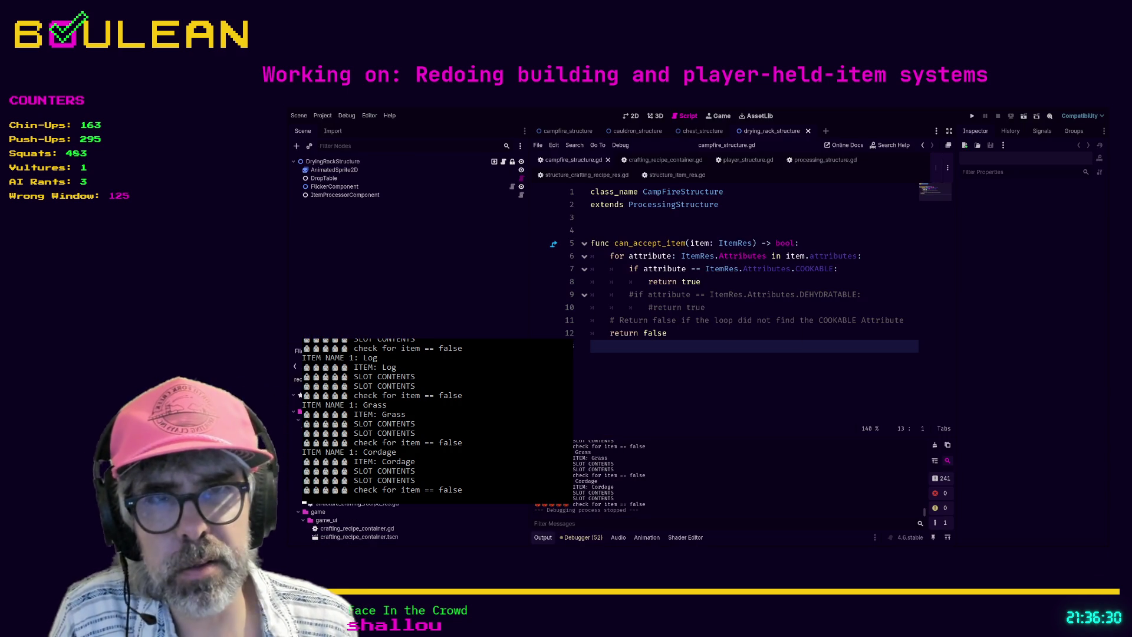
{"action": "left_click", "coordinate": [354, 496]}
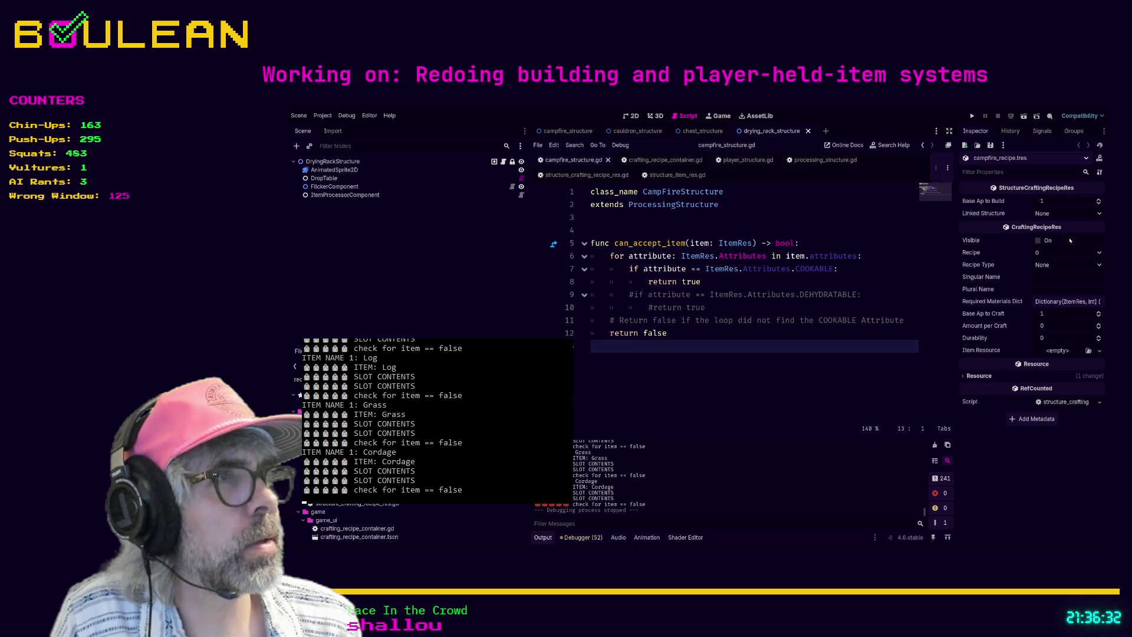
{"action": "left_click", "coordinate": [1061, 276]}
{"action": "type", "text": "Campe"}
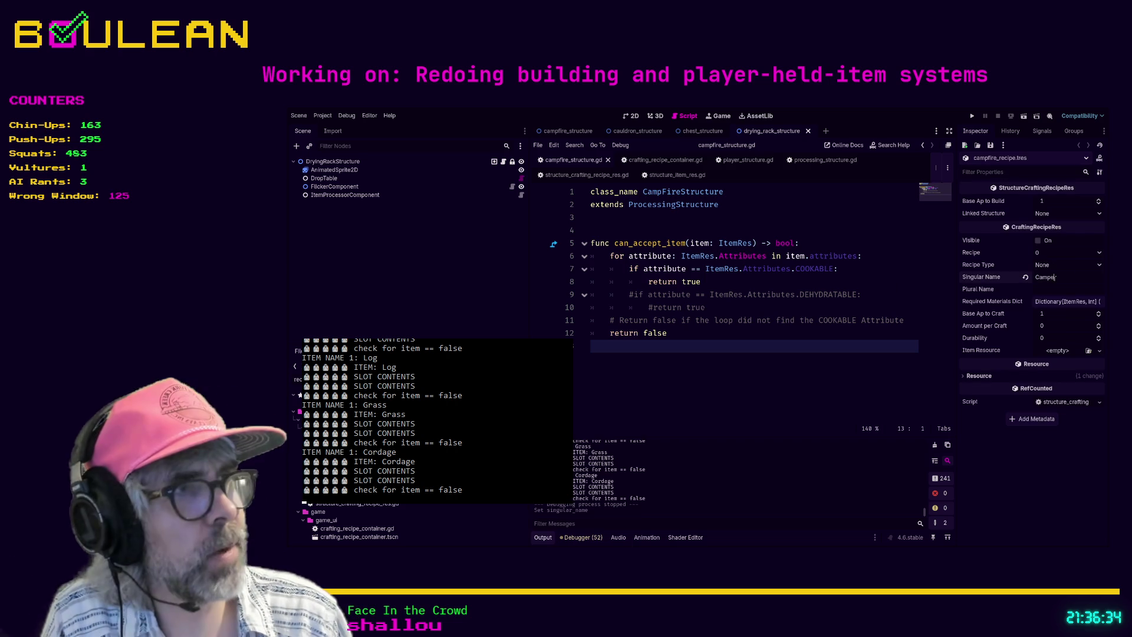
{"action": "key", "text": "Return"}
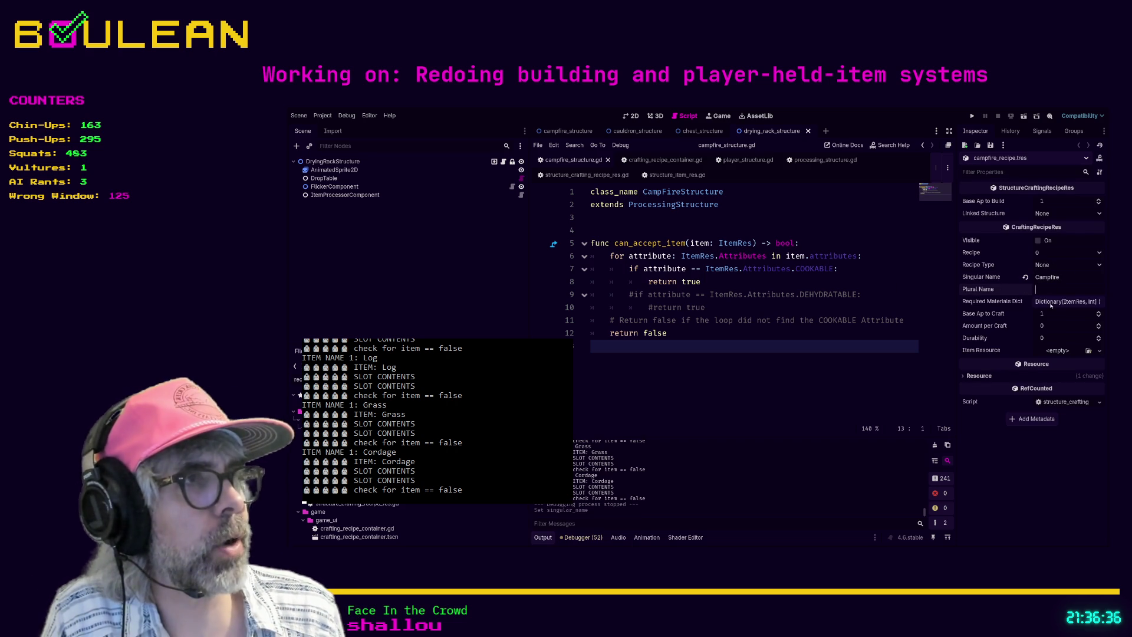
{"action": "type", "text": "Campfires"}
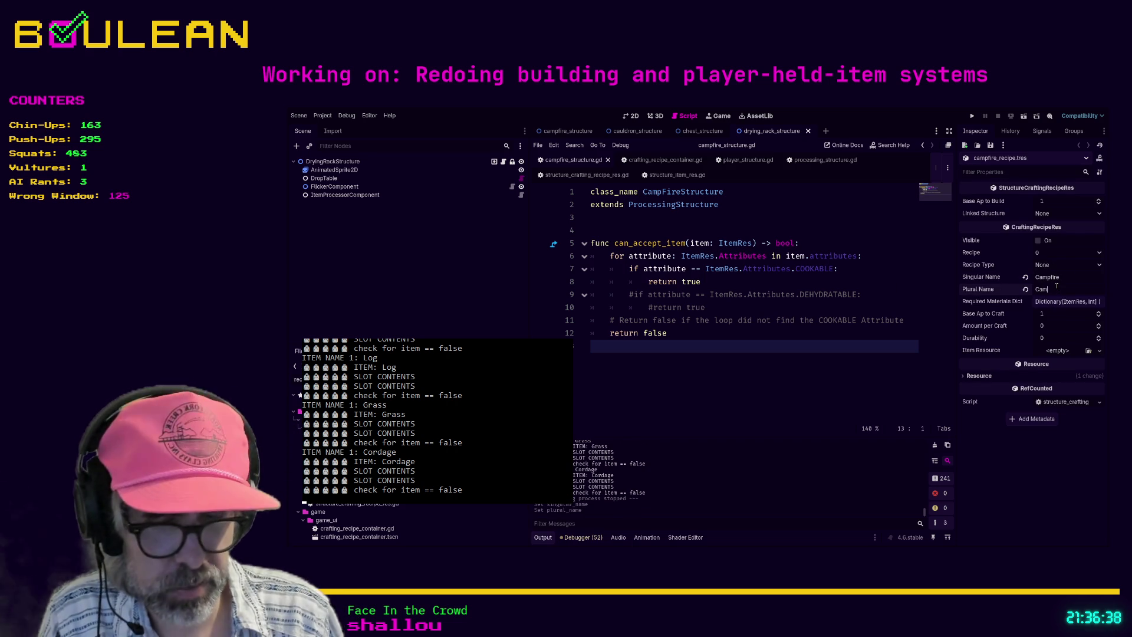
{"action": "key", "text": "Return"}
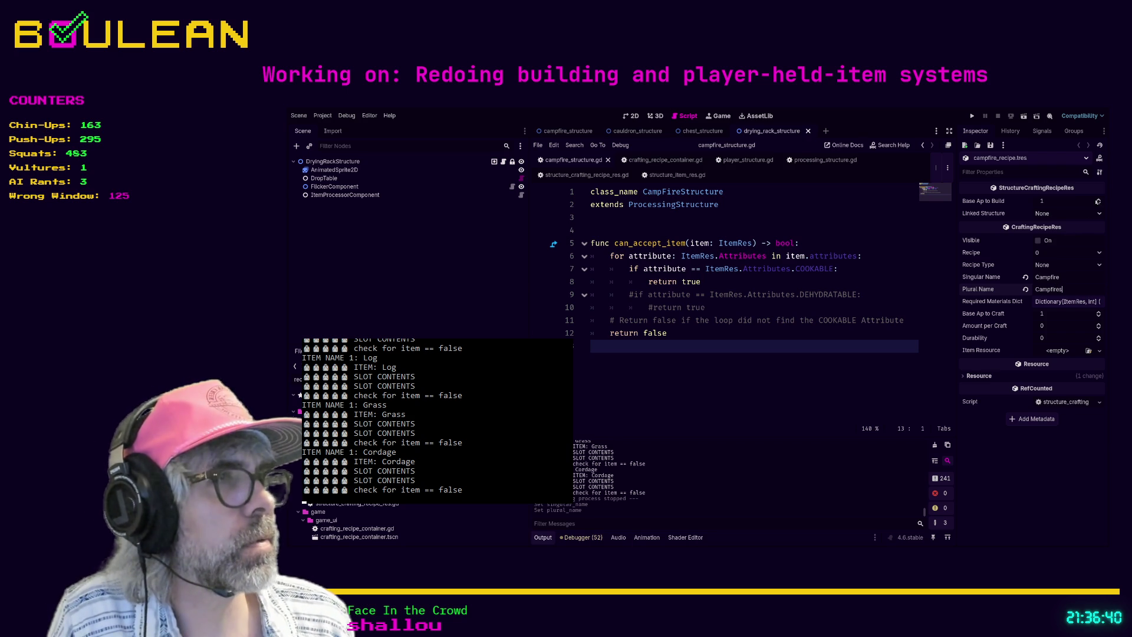
Set the campfire recipe's Base Ap to Build to 3, tick Visible, and choose Recipe Type Structure.
{"action": "double_click", "coordinate": [1098, 200]}
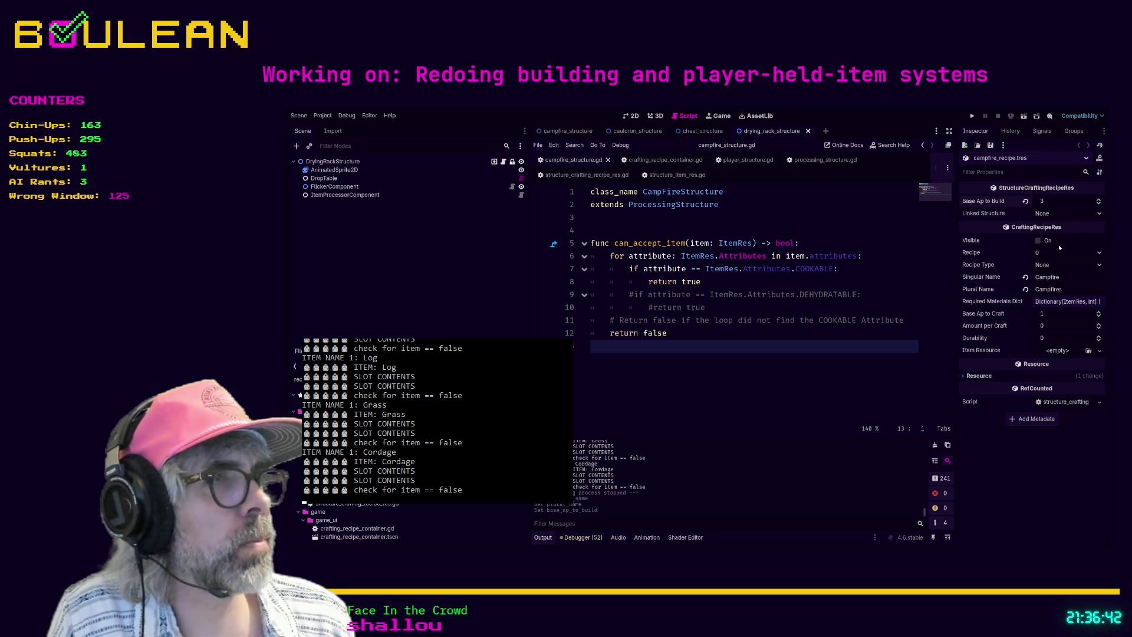
{"action": "left_click", "coordinate": [1038, 240]}
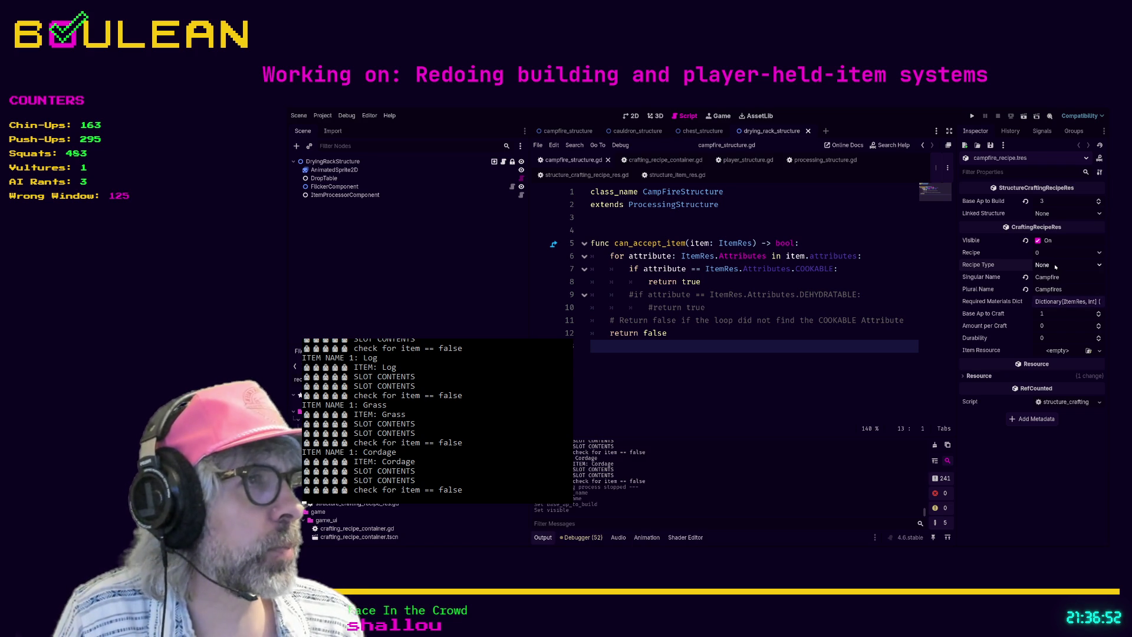
{"action": "left_click", "coordinate": [1056, 267]}
{"action": "left_click", "coordinate": [1059, 306]}
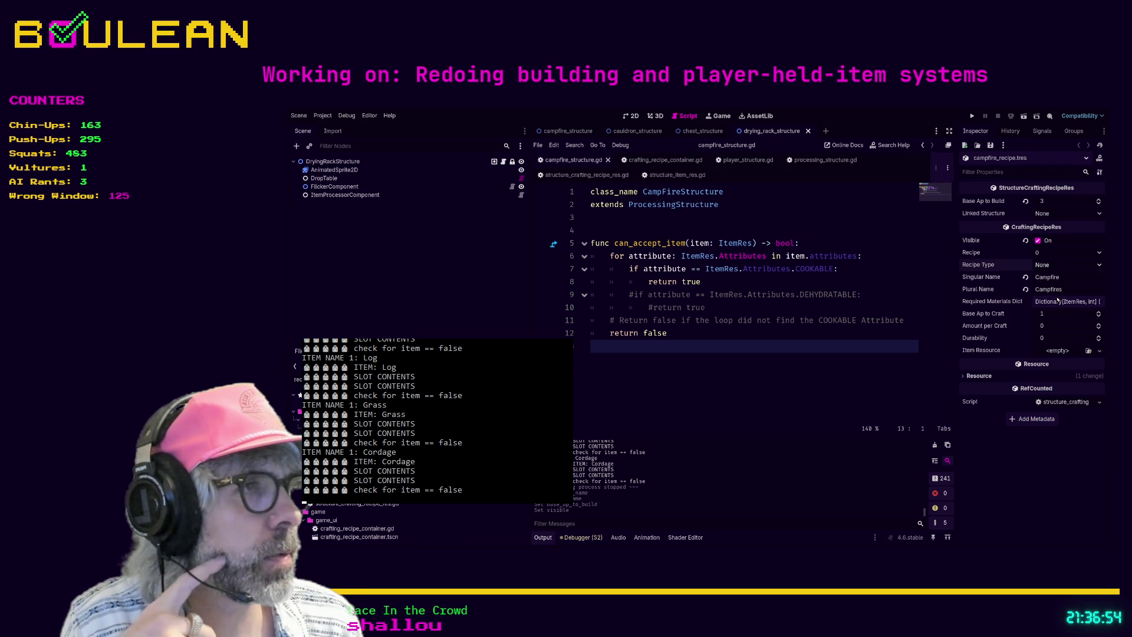
{"action": "left_click", "coordinate": [897, 320]}
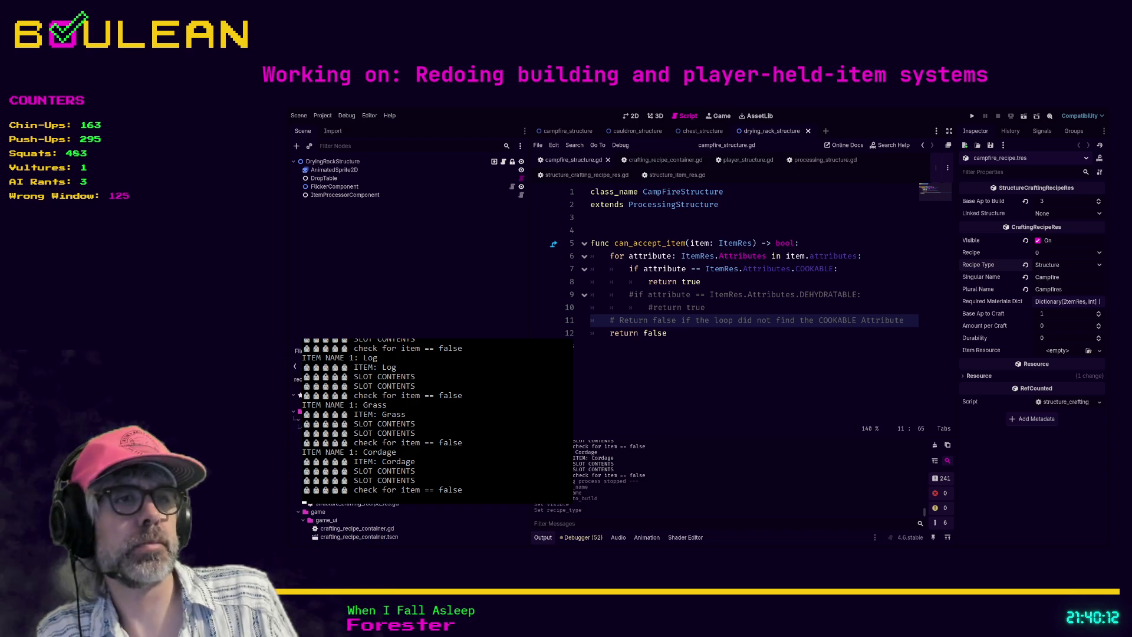
{"action": "left_click", "coordinate": [708, 345]}
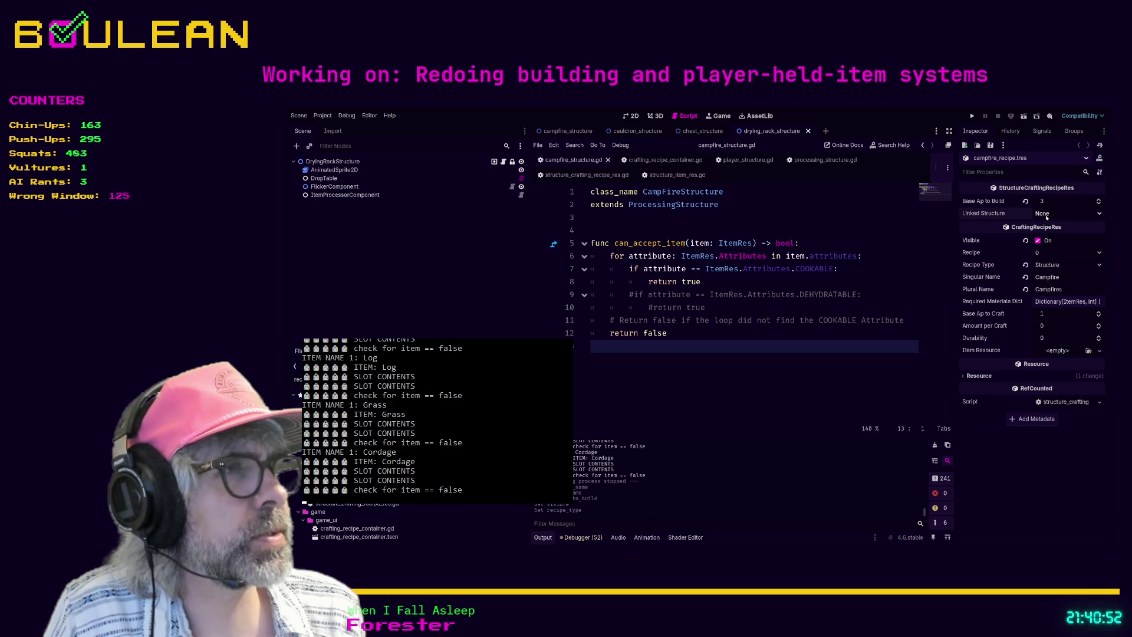
Uncomment the linked_structure export on line 6 of structure_item_res.gd, then run the game with F5.
{"action": "scroll", "coordinate": [1047, 217], "scroll_direction": "down", "scroll_amount": 1}
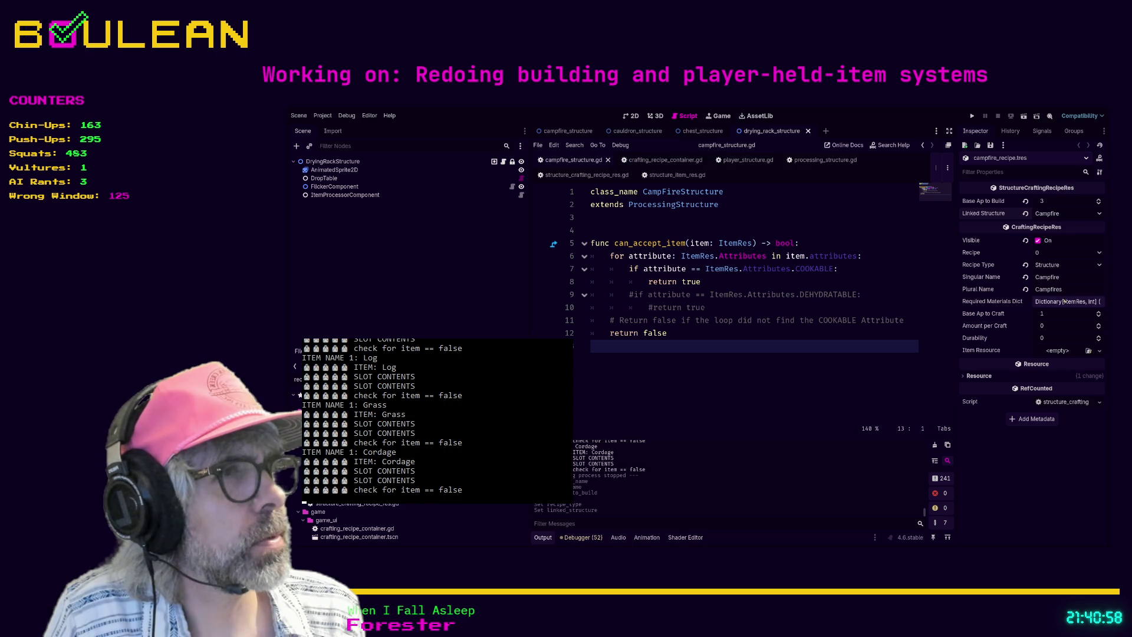
{"action": "left_click", "coordinate": [743, 159]}
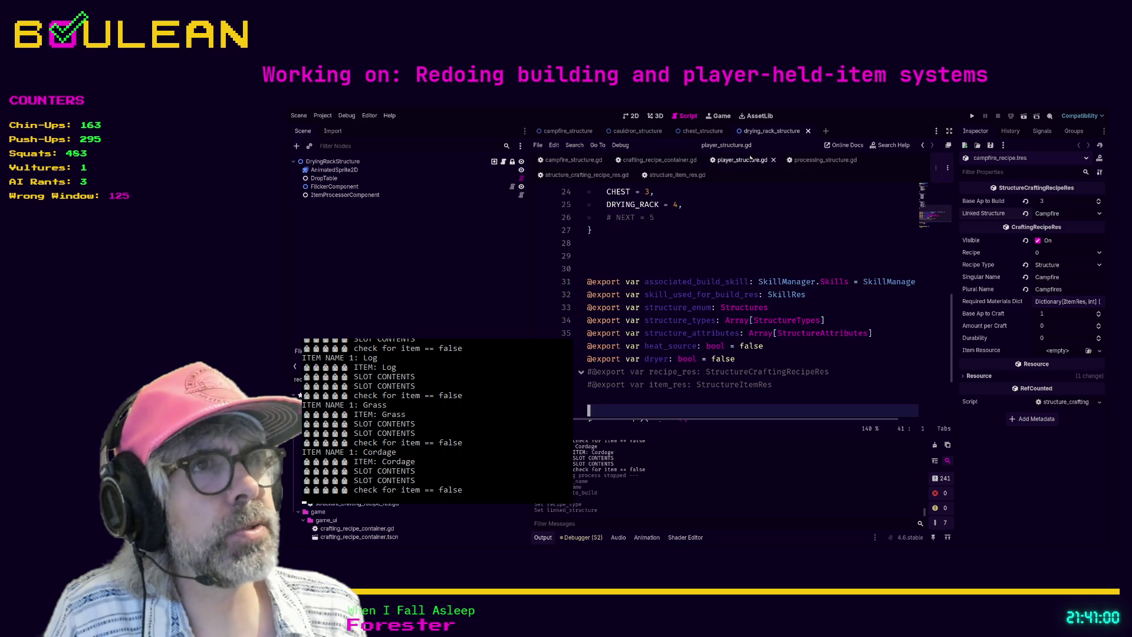
{"action": "scroll", "coordinate": [735, 248], "scroll_direction": "up", "scroll_amount": 8}
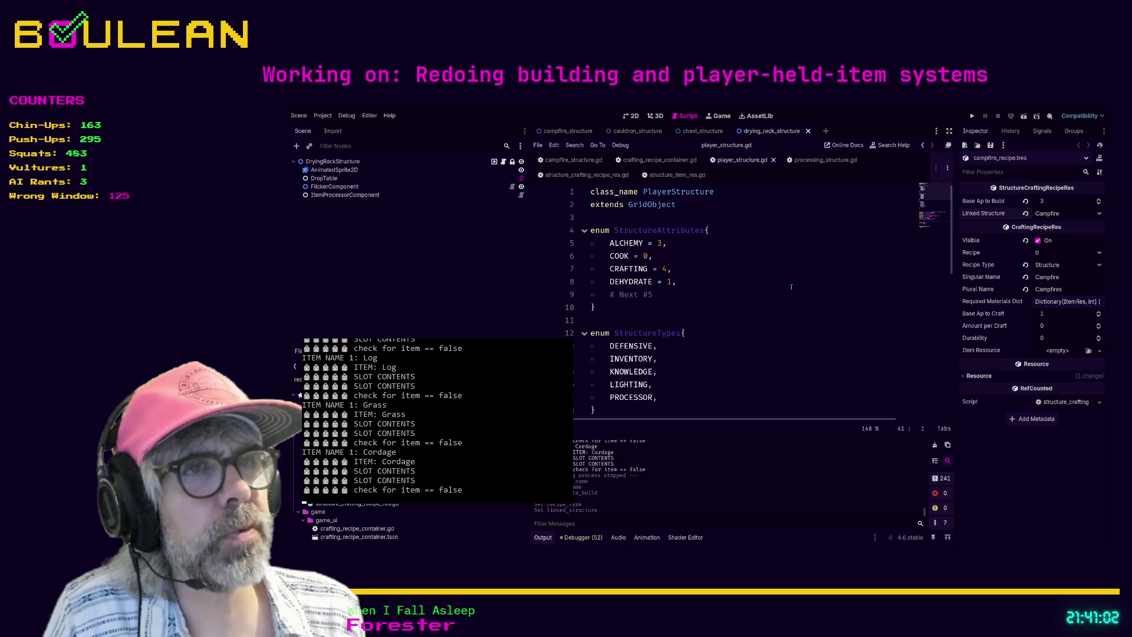
{"action": "left_click", "coordinate": [825, 160]}
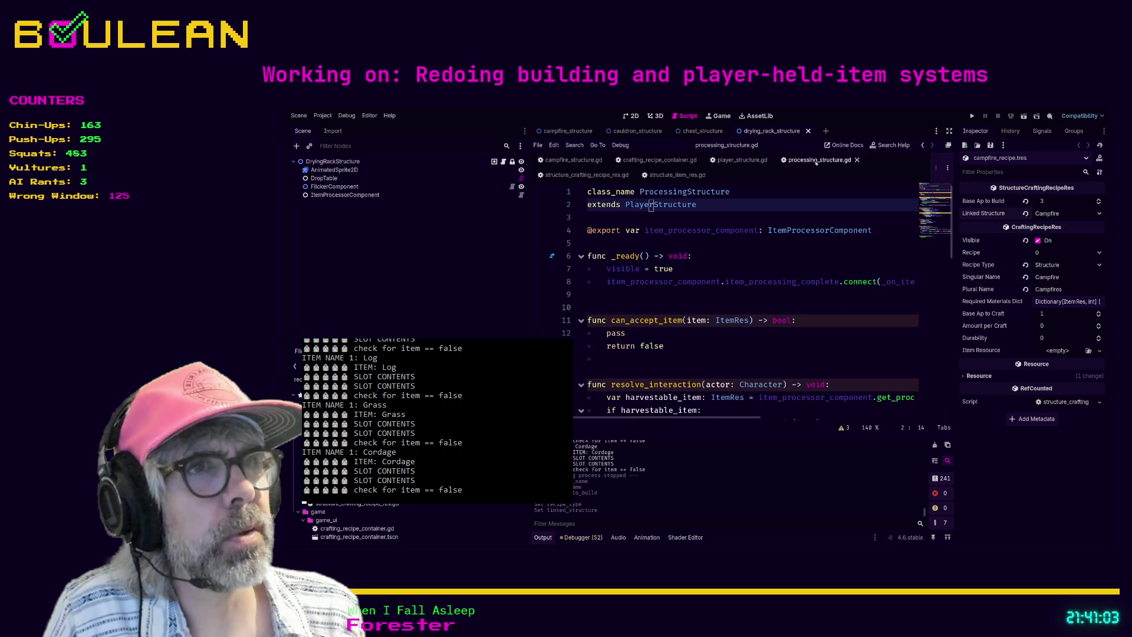
{"action": "left_click", "coordinate": [681, 175]}
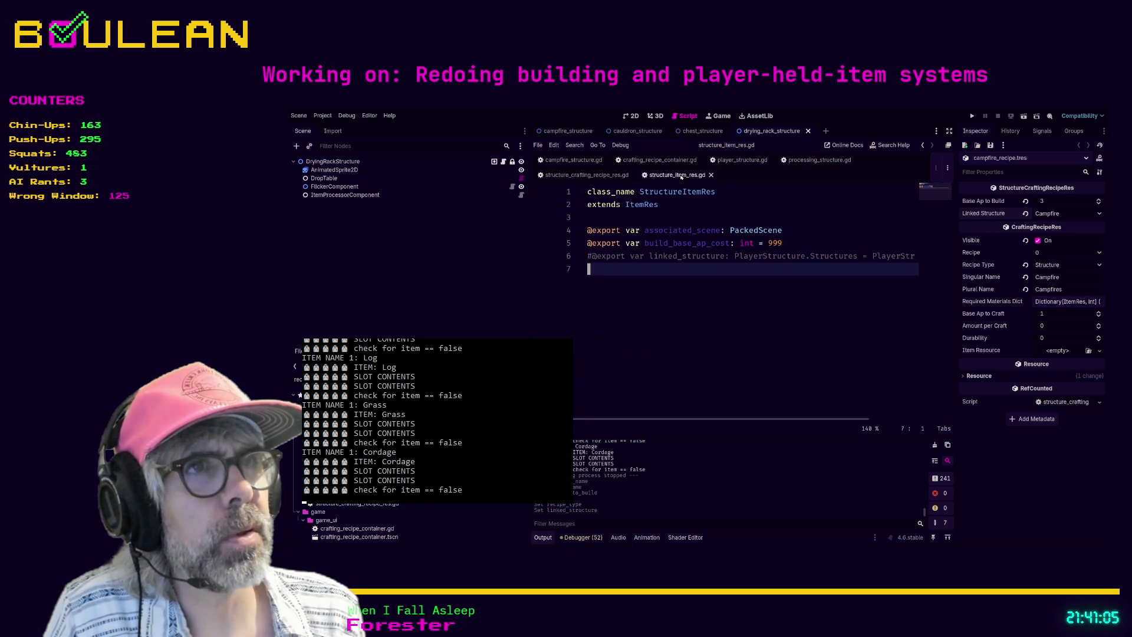
{"action": "left_click", "coordinate": [596, 256]}
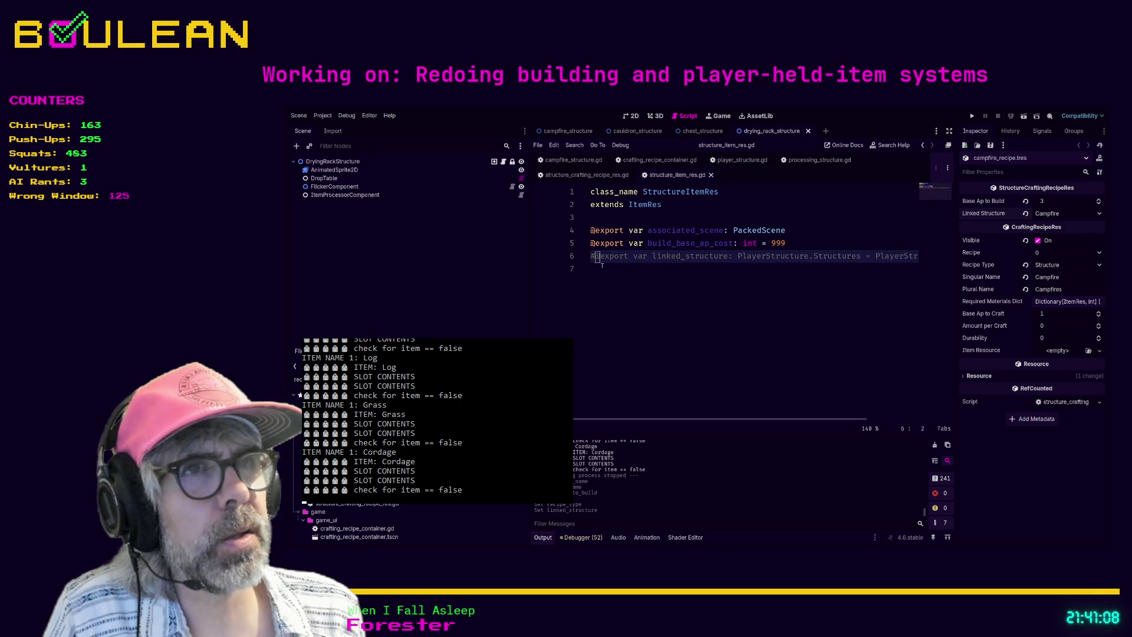
{"action": "key", "text": "BackSpace"}
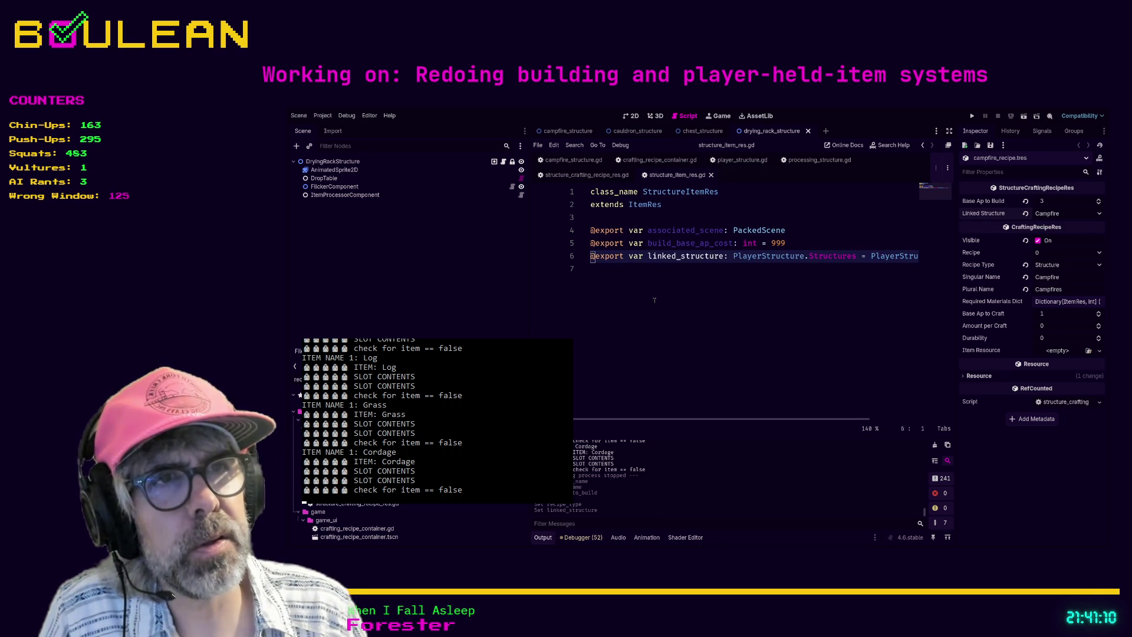
{"action": "key", "text": "Down"}
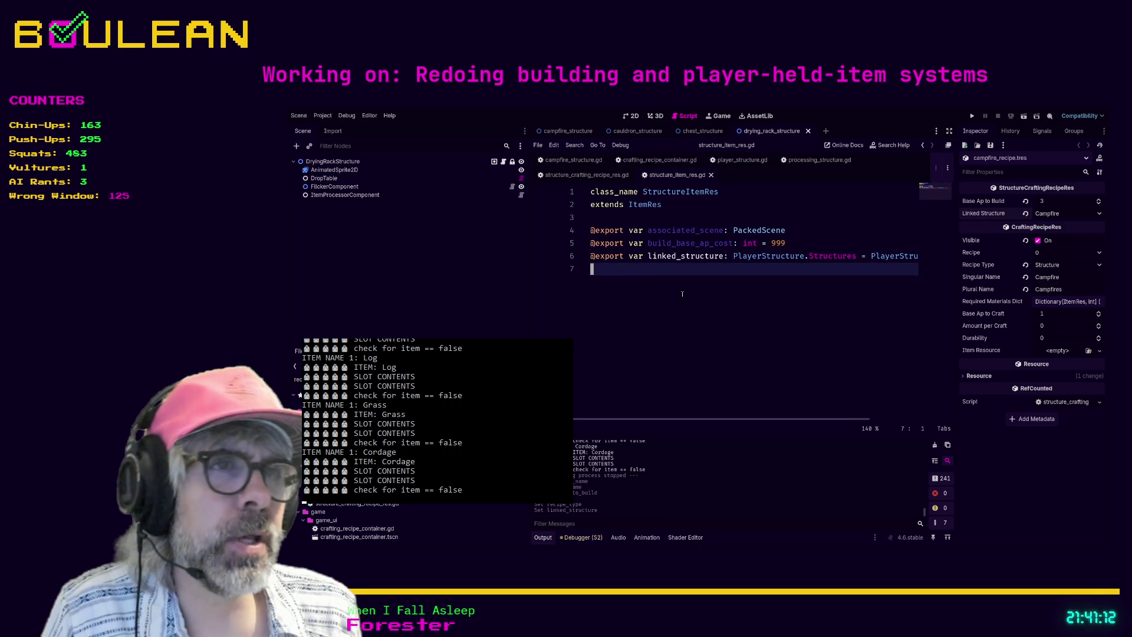
{"action": "key", "text": "F5"}
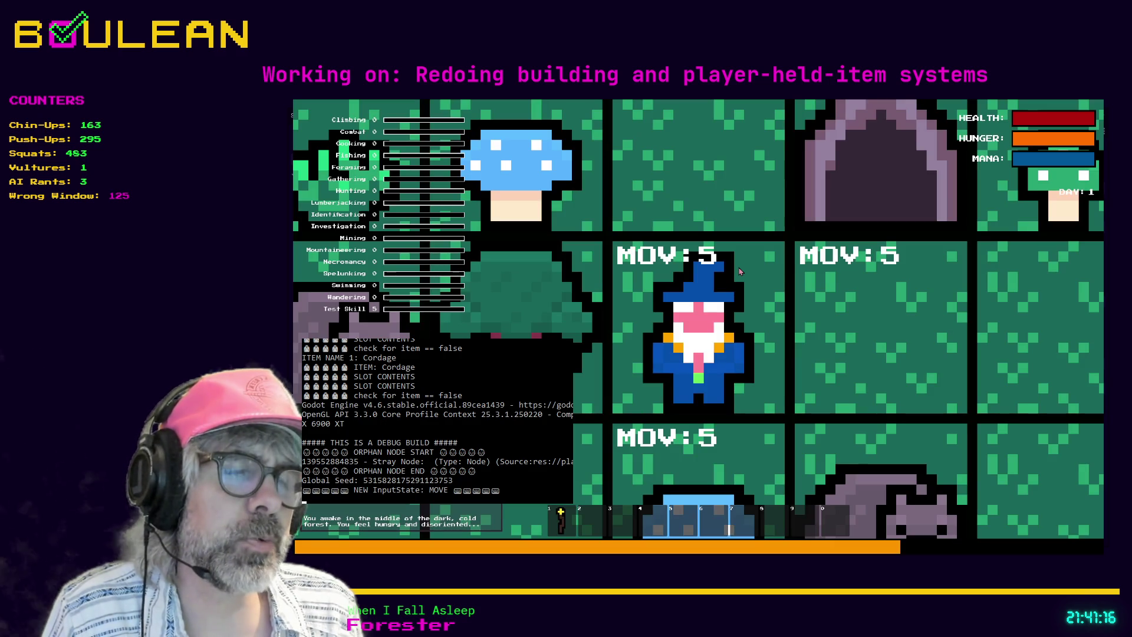
Zoom out in the running game, then stop it with F8 to return to the editor.
{"action": "scroll", "coordinate": [738, 289], "scroll_direction": "down", "scroll_amount": 3}
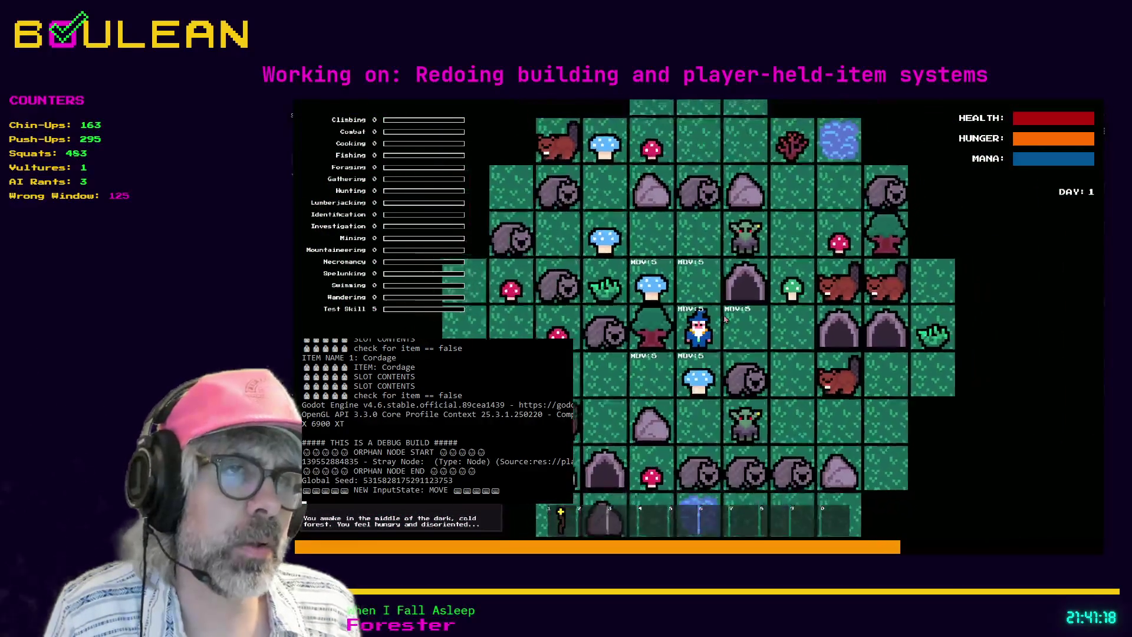
{"action": "key", "text": "F8"}
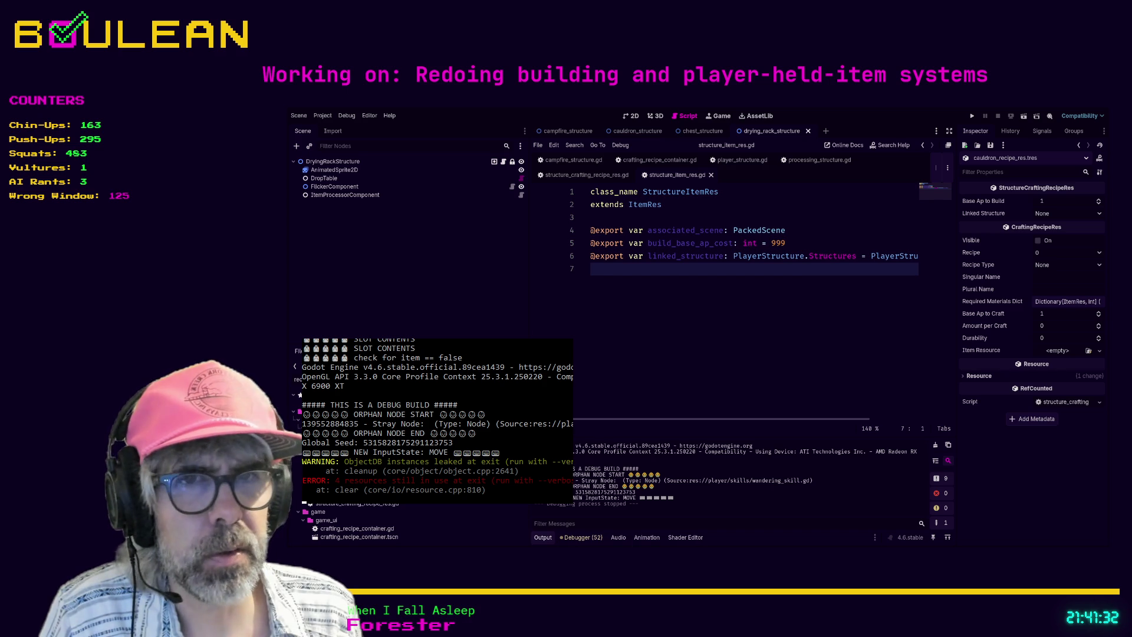
Compare against the chest recipe, then tick Visible on cauldron_recipe_res.tres.
{"action": "key", "text": "Down"}
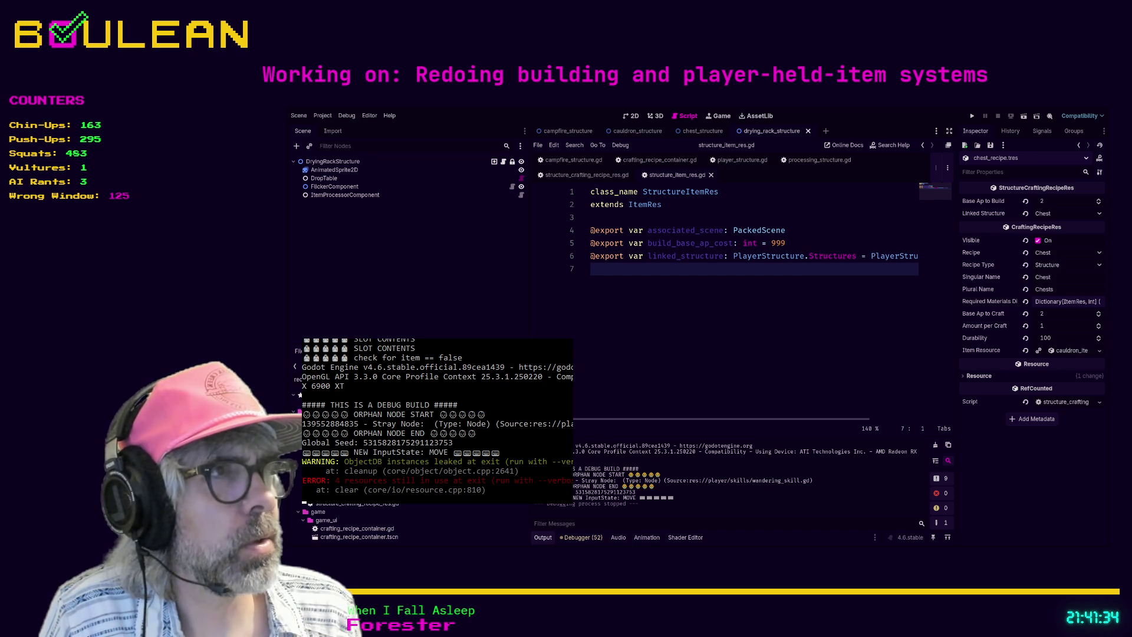
{"action": "key", "text": "Up"}
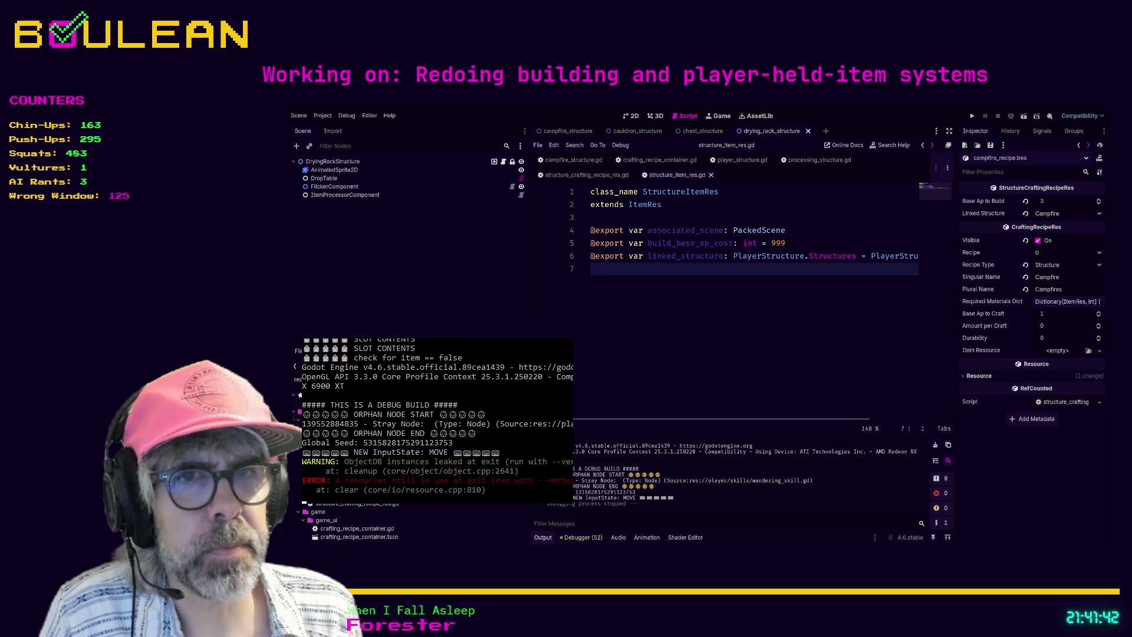
{"action": "left_click", "coordinate": [1037, 241]}
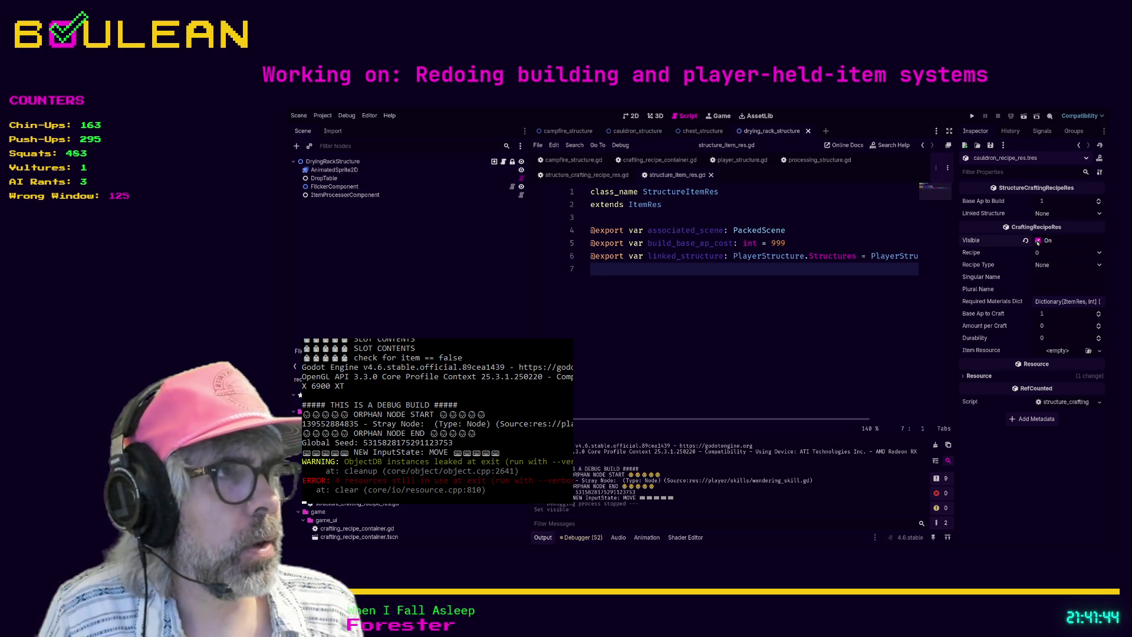
{"action": "left_click", "coordinate": [733, 368]}
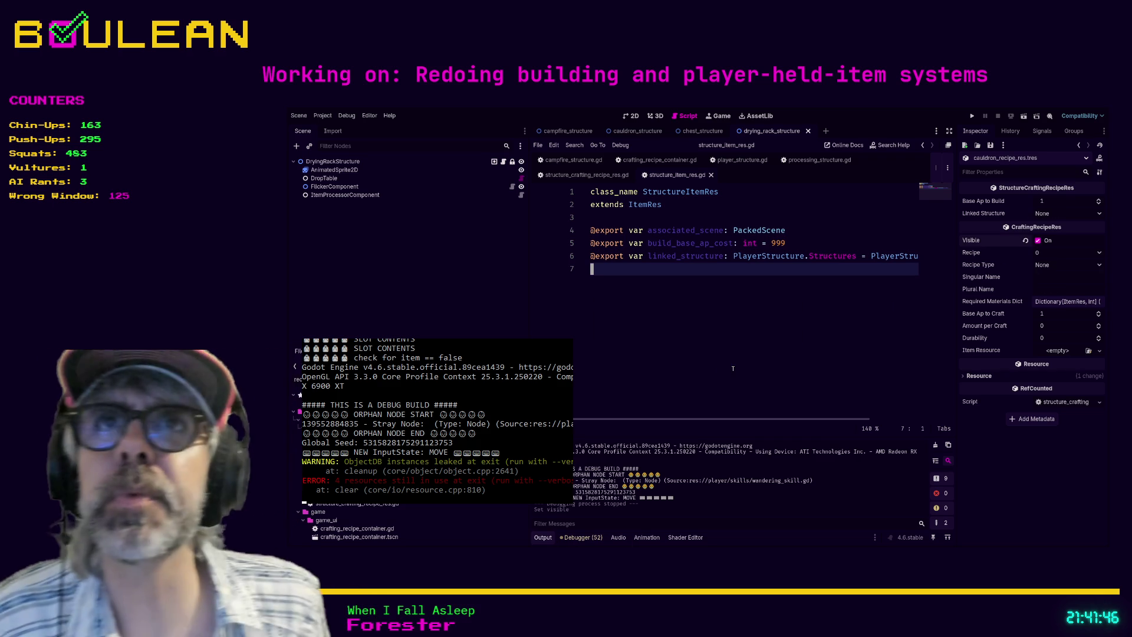